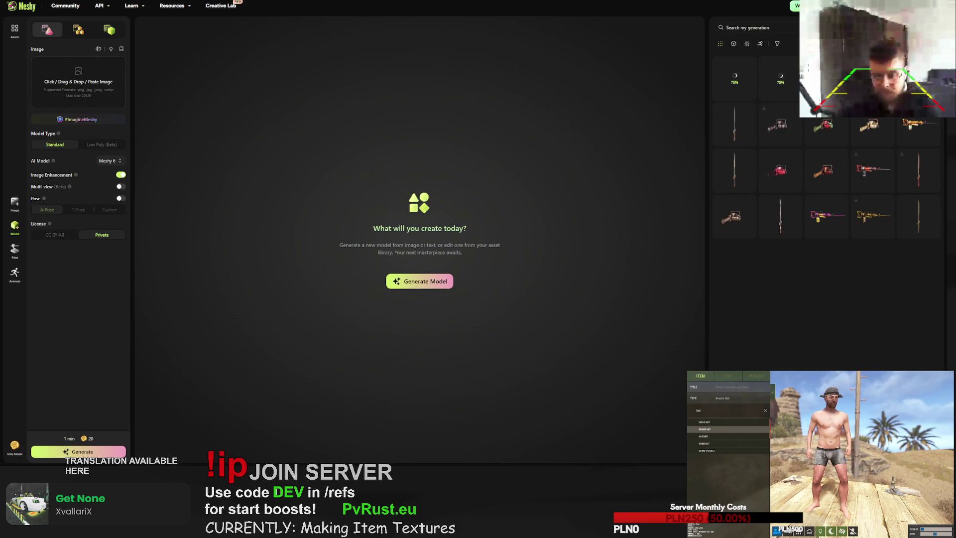
- Open the Easter sword, turn it to the front, and regenerate its texture with Retry
click(735, 169)
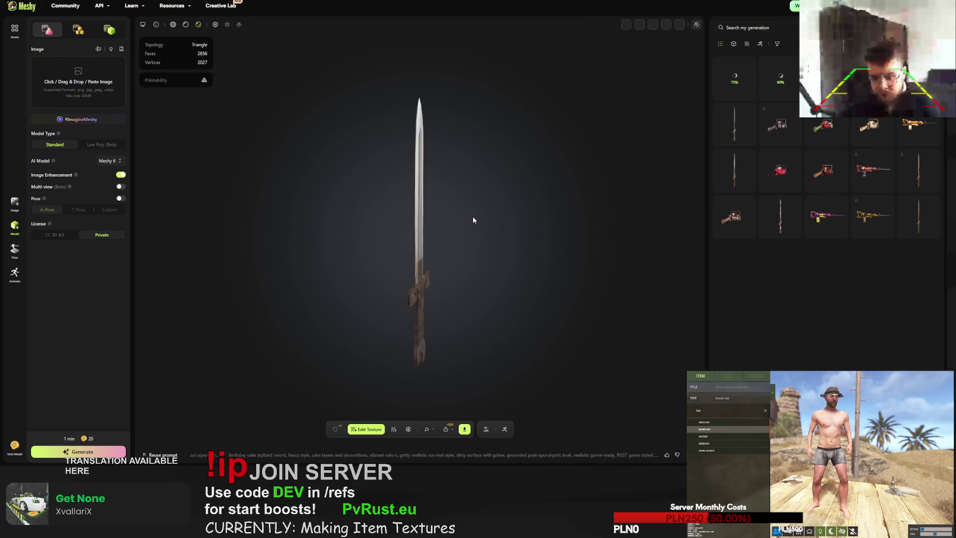
mouse_move(473, 216)
mouse_down()
mouse_move(333, 217)
mouse_move(532, 217)
mouse_up()
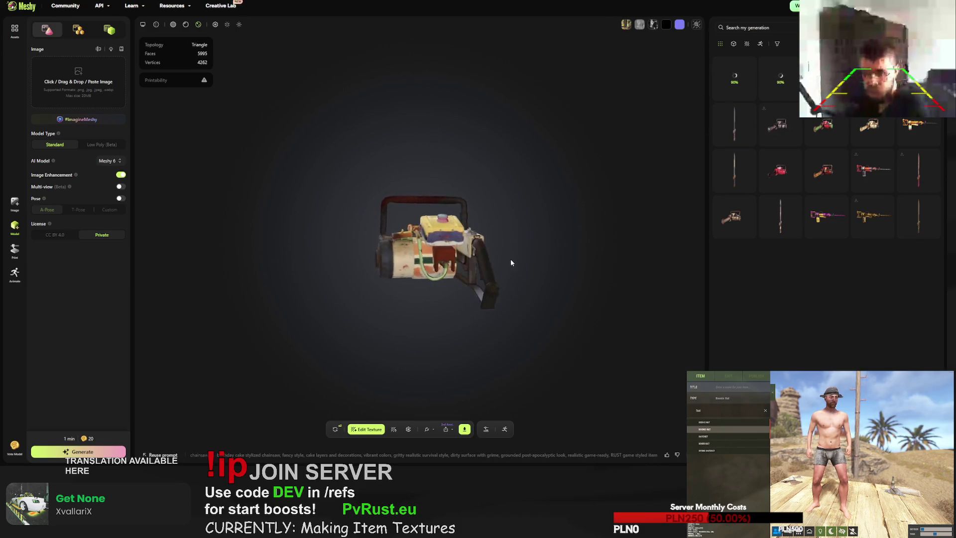
click(727, 117)
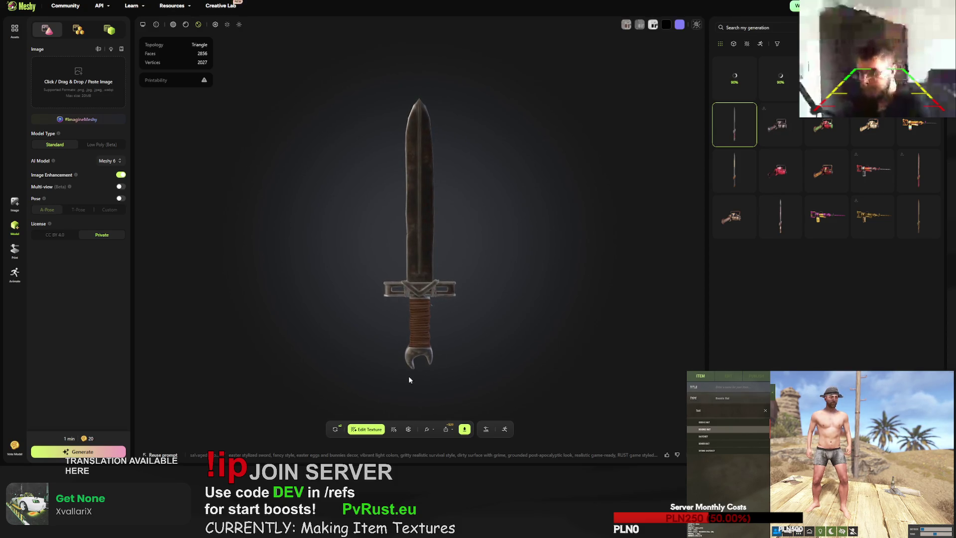
click(335, 429)
click(556, 259)
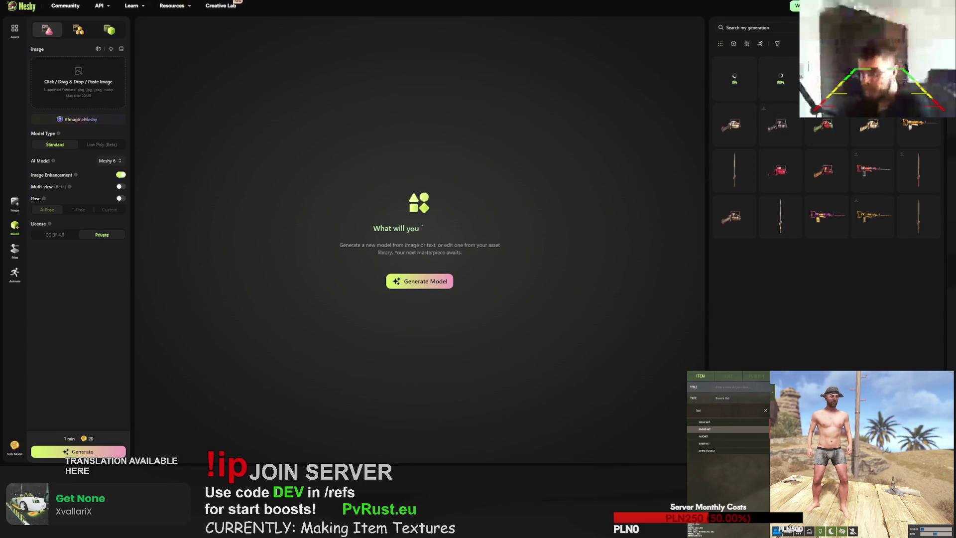
- Rotate the red-and-green Christmas chainsaw to inspect it, then download it as fbx
click(827, 123)
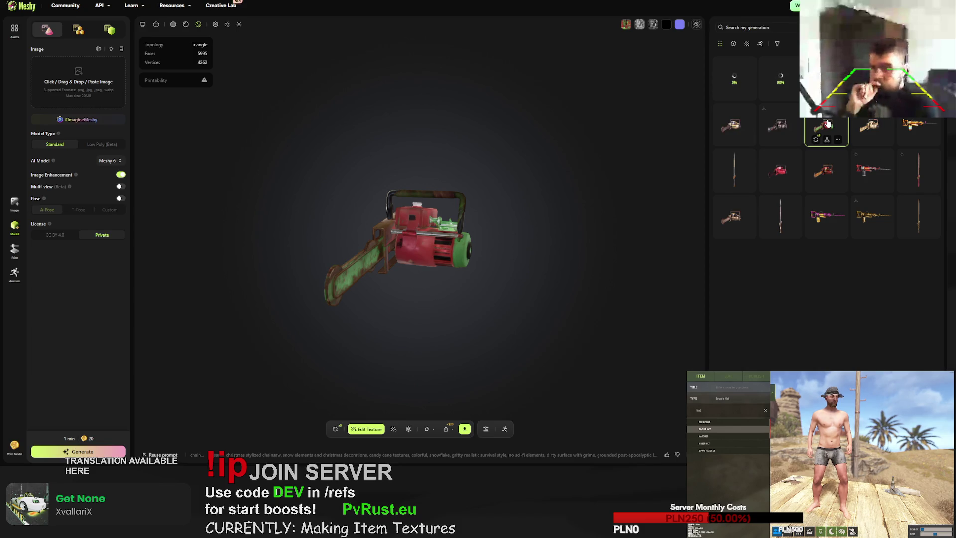
drag(530, 252, 330, 261)
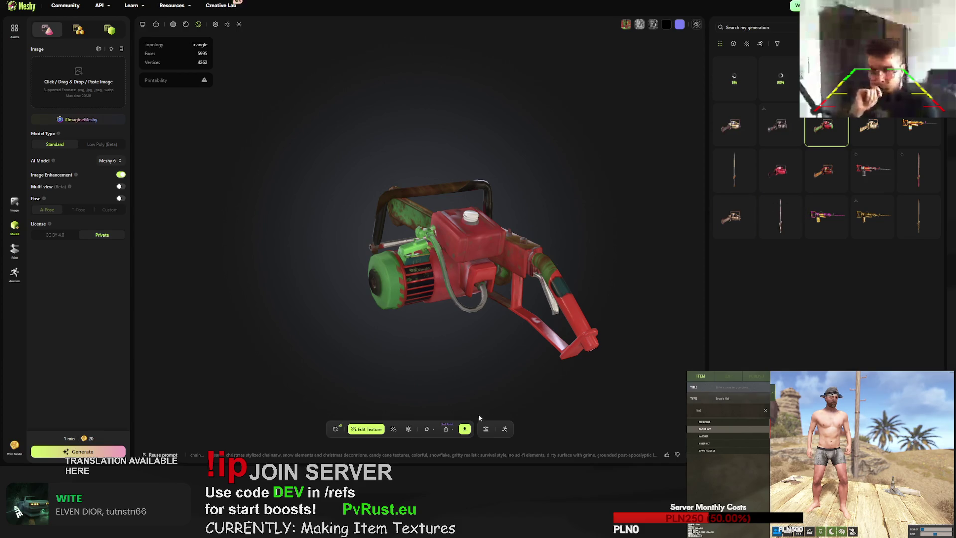
drag(494, 289, 470, 287)
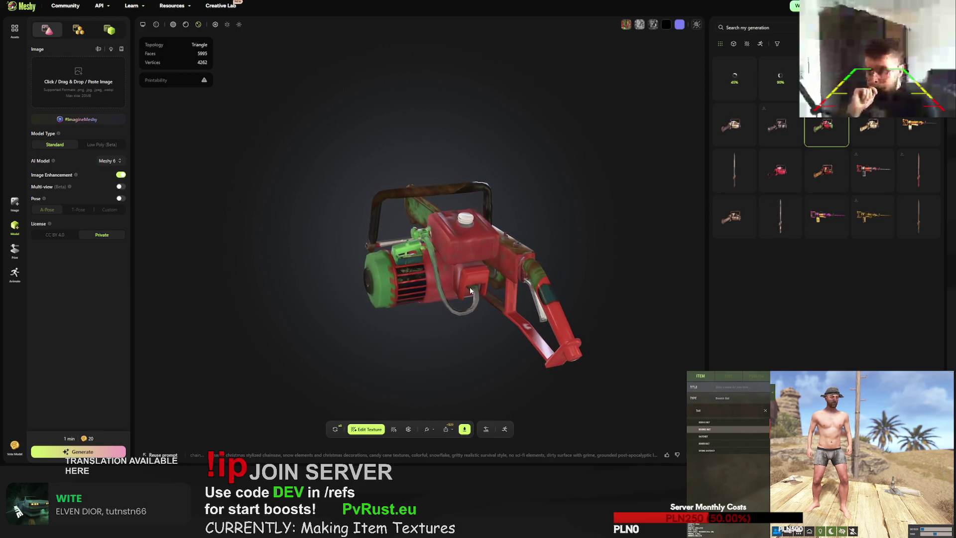
click(464, 429)
click(454, 405)
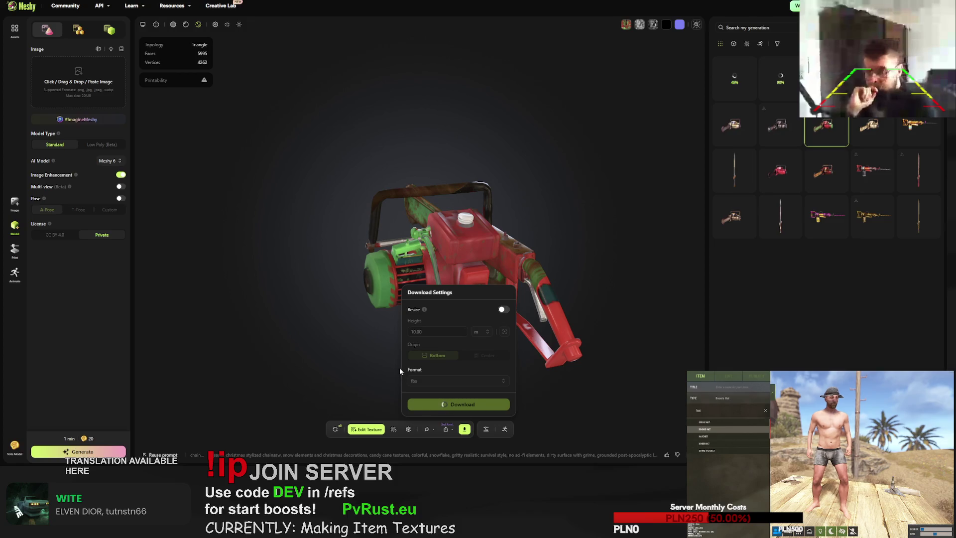
- Zoom and tilt the pink Easter jackhammer, open its download settings, then switch to the candy-cane sword
click(336, 430)
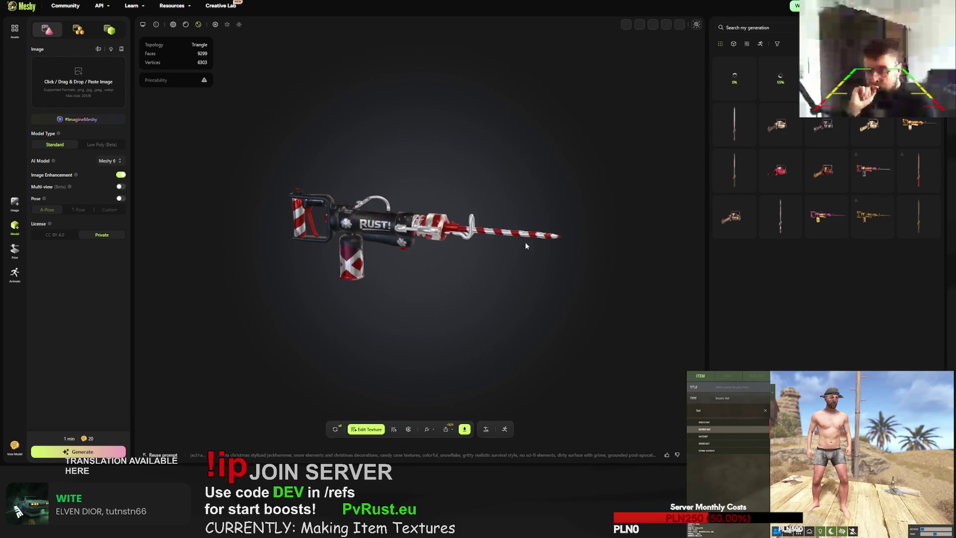
scroll(522, 239, up, 3)
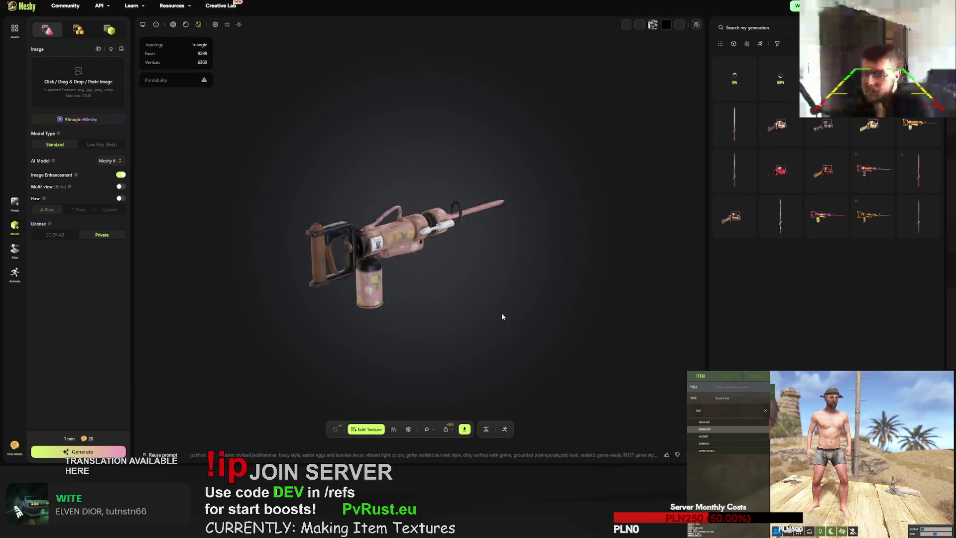
scroll(467, 247, up, 5)
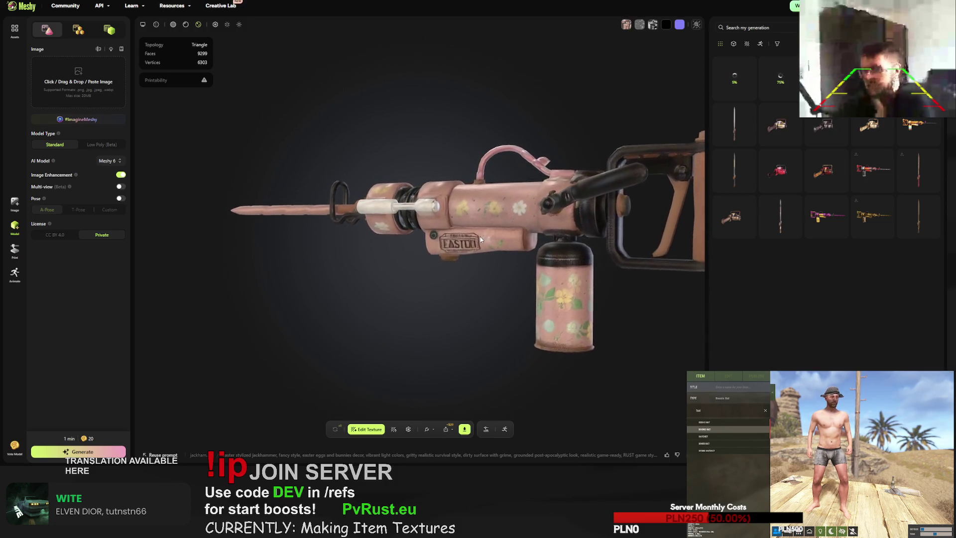
mouse_move(481, 253)
mouse_down()
mouse_move(468, 268)
mouse_move(460, 264)
mouse_up()
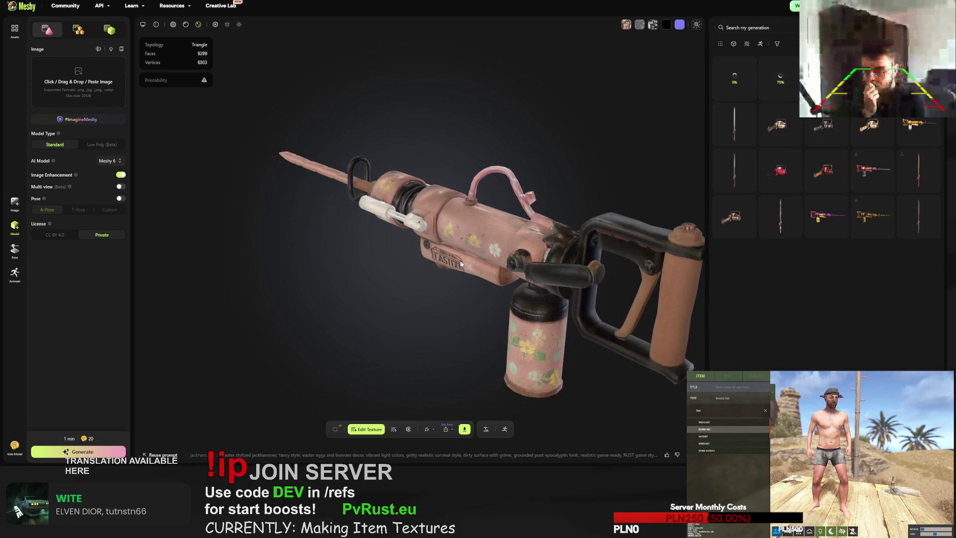
click(464, 428)
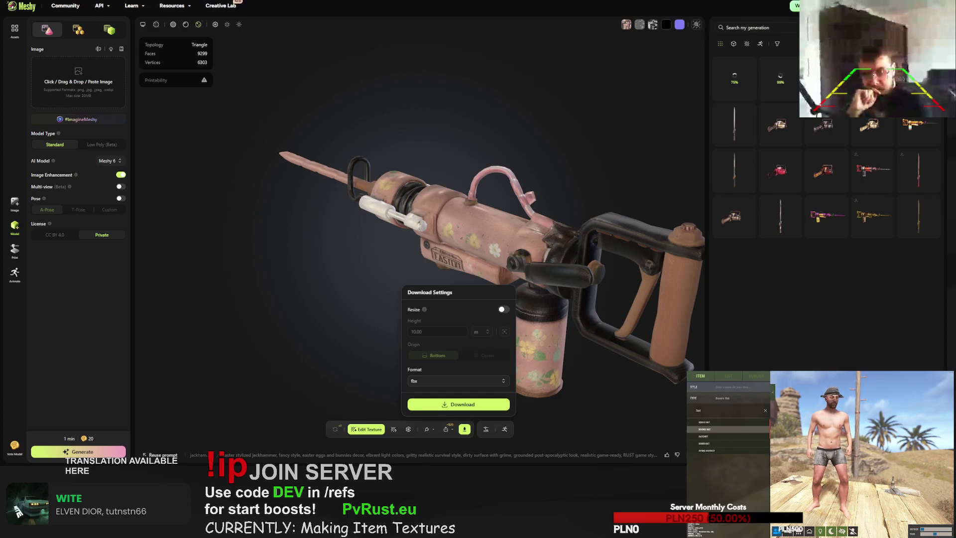
click(734, 169)
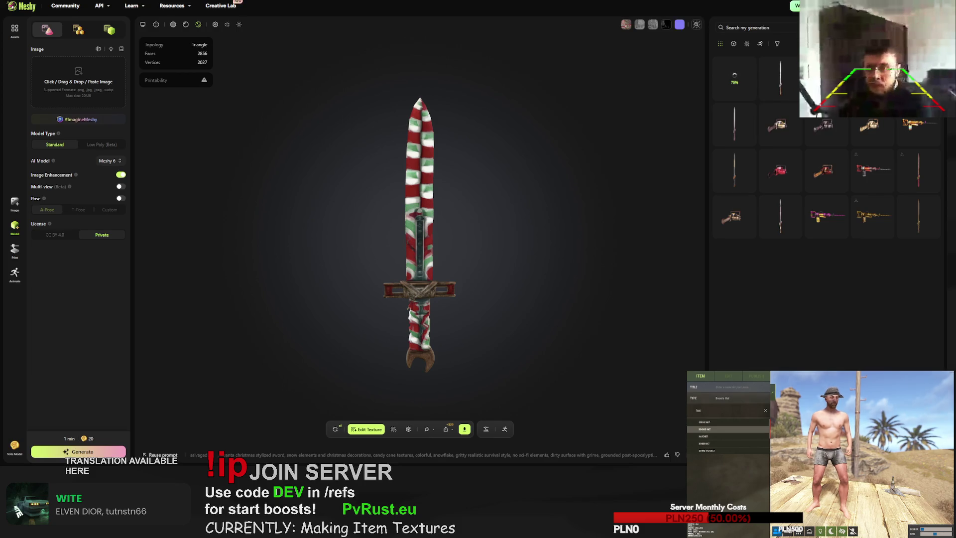
- Open the plain rusty sword and confirm a Retry to regenerate its texture
mouse_move(787, 75)
click(826, 215)
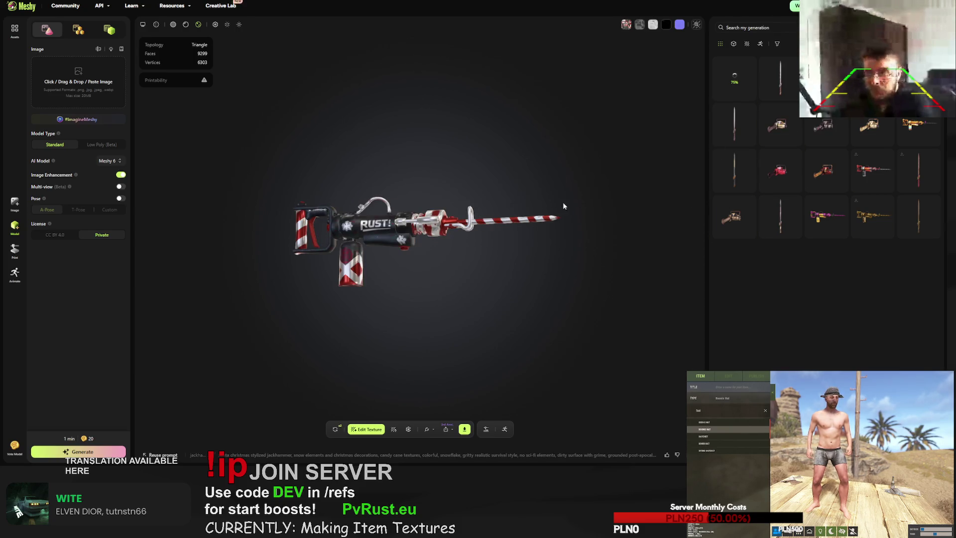
click(780, 79)
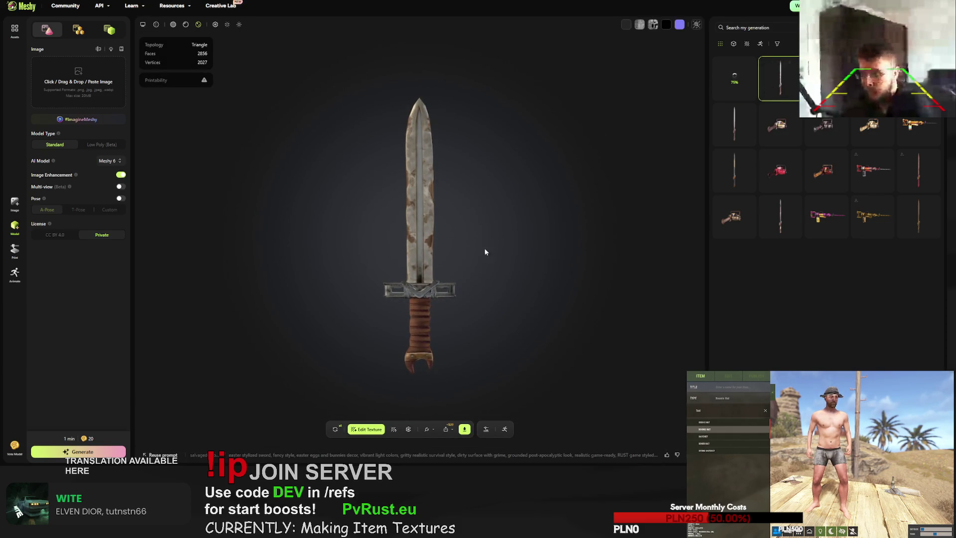
click(335, 429)
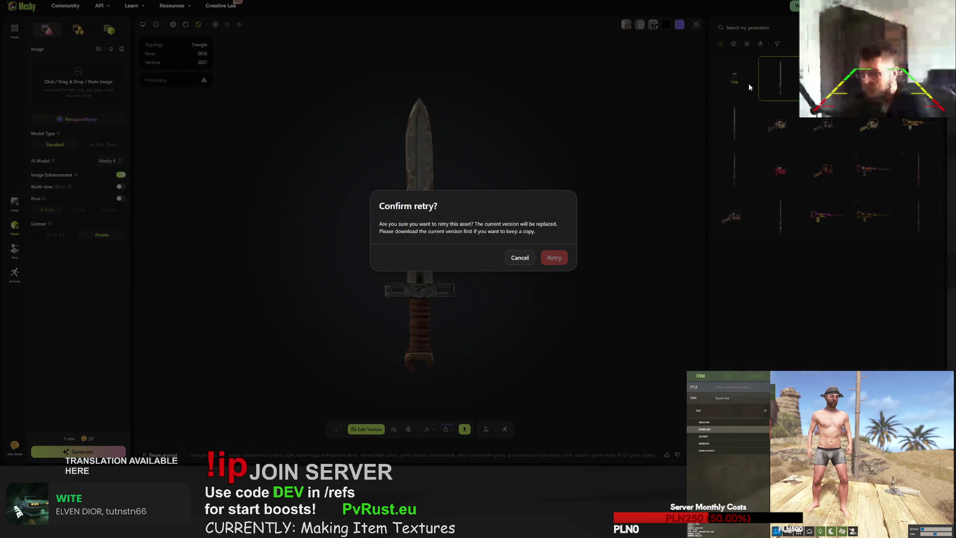
click(751, 79)
- Browse the candy-cane sword and birthday-cake chainsaw, then select an in-progress generation
click(735, 119)
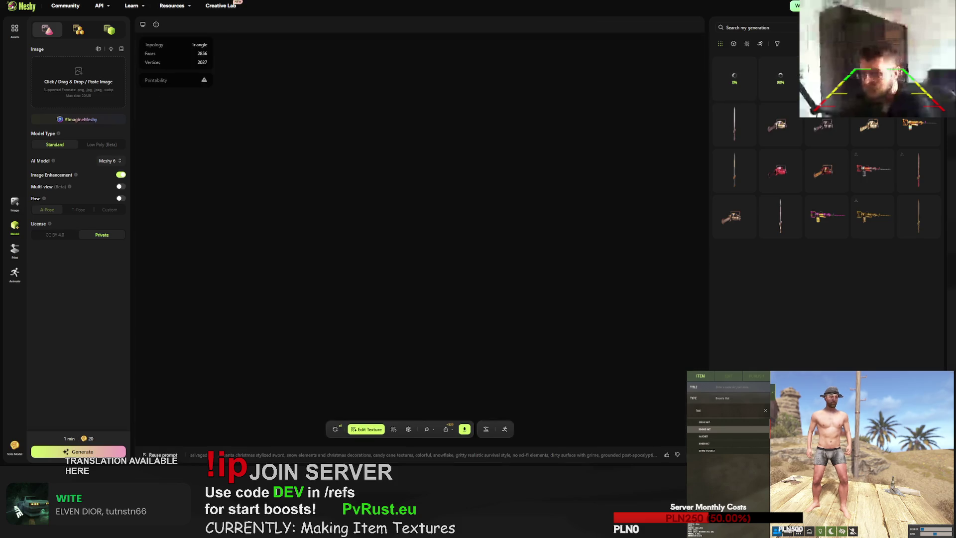
click(779, 124)
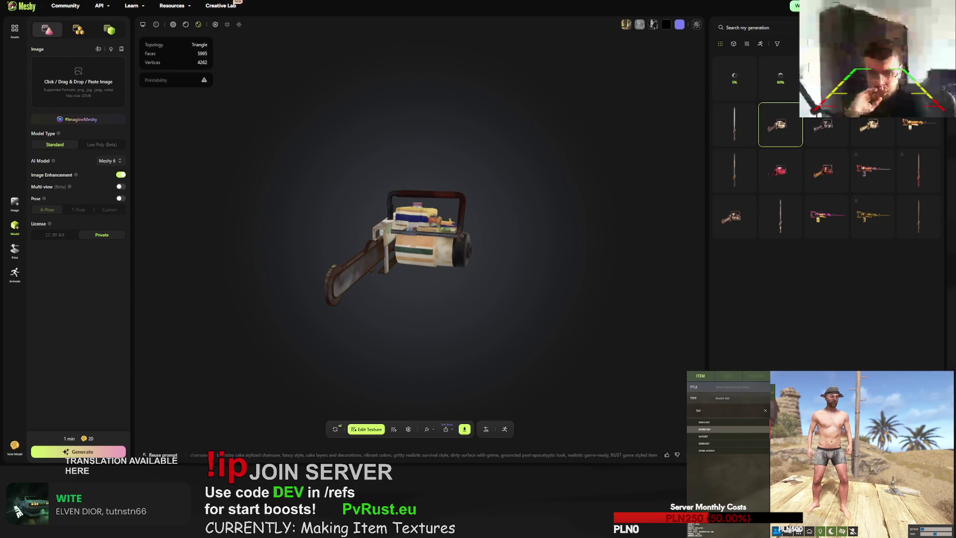
click(734, 124)
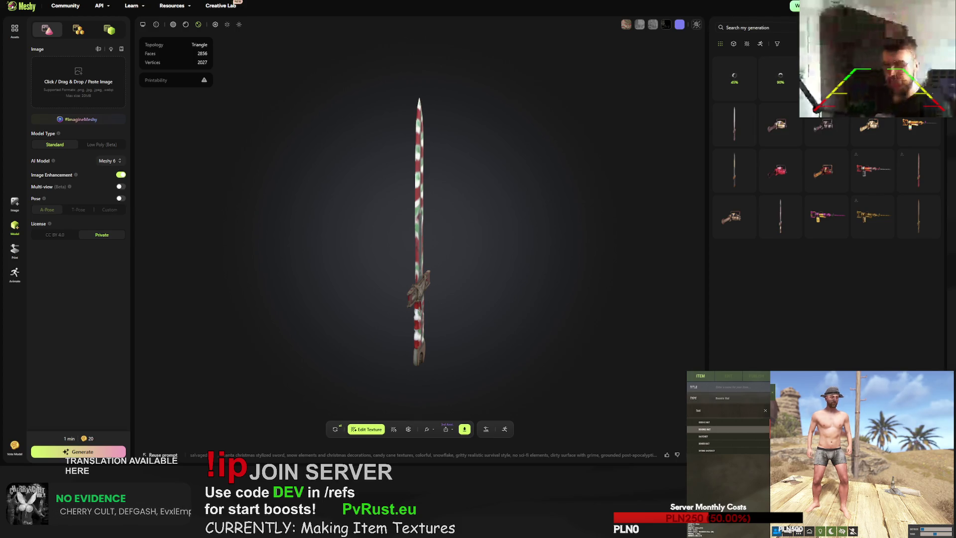
click(764, 74)
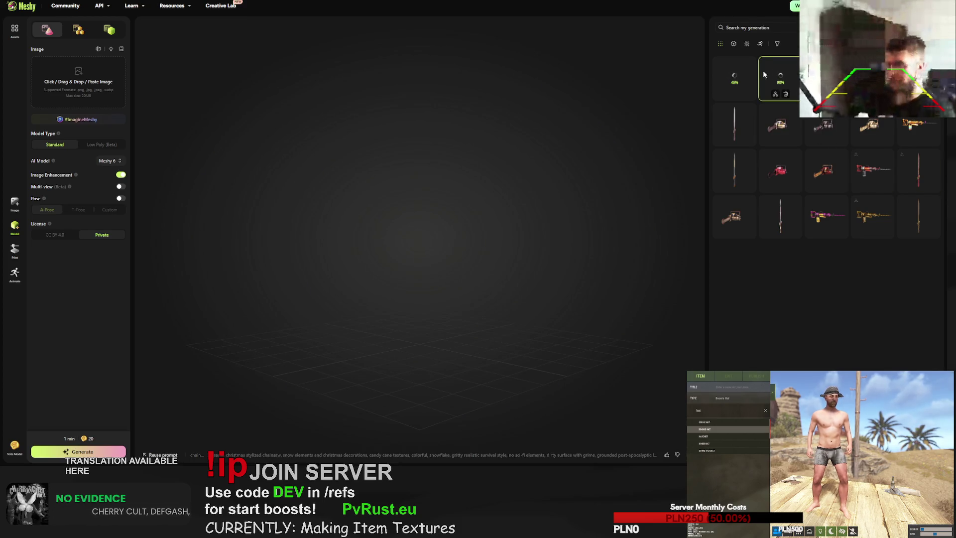
- View the Halloween-themed chainsaw and expand its name and prompt details
click(737, 76)
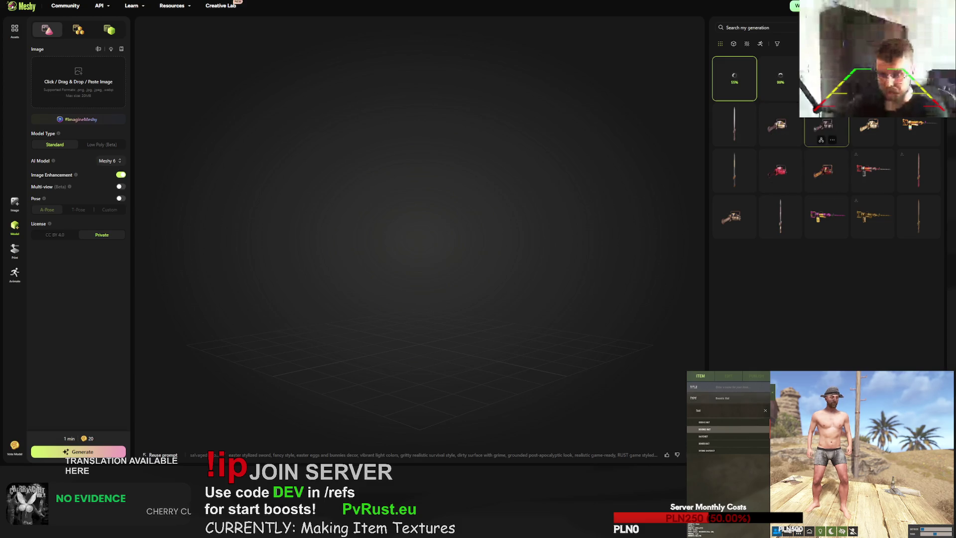
click(826, 123)
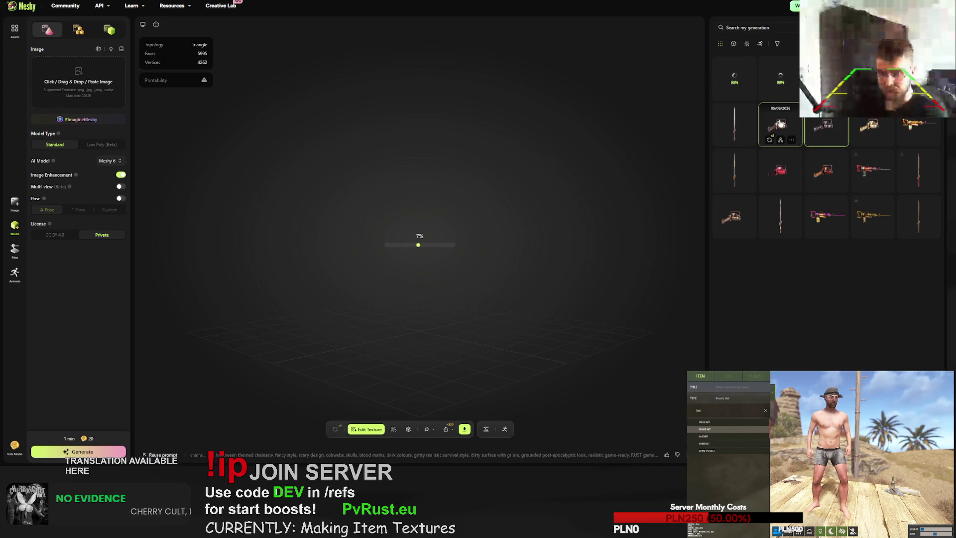
click(298, 451)
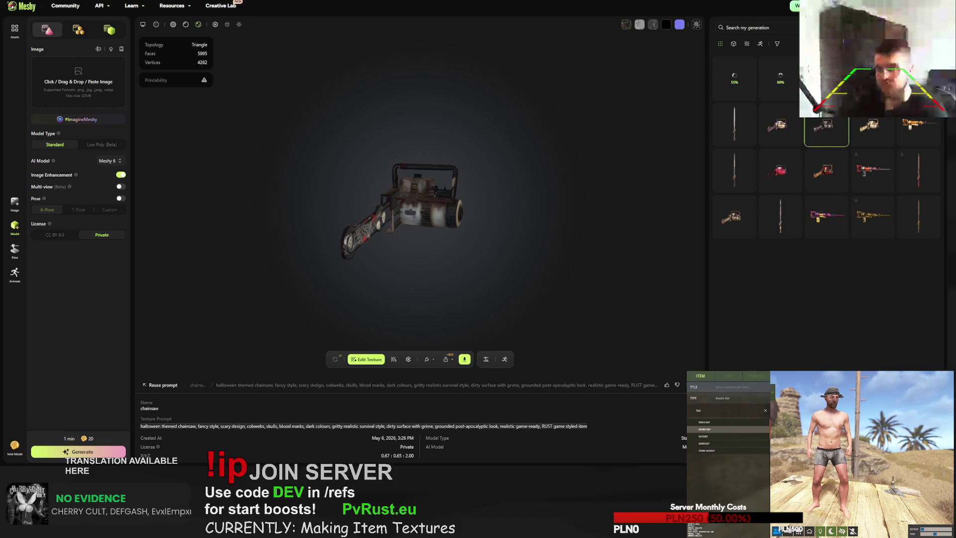
- Open the salvaged.sword model and bring up its Retexture prompt form
scroll(832, 191, down, 5)
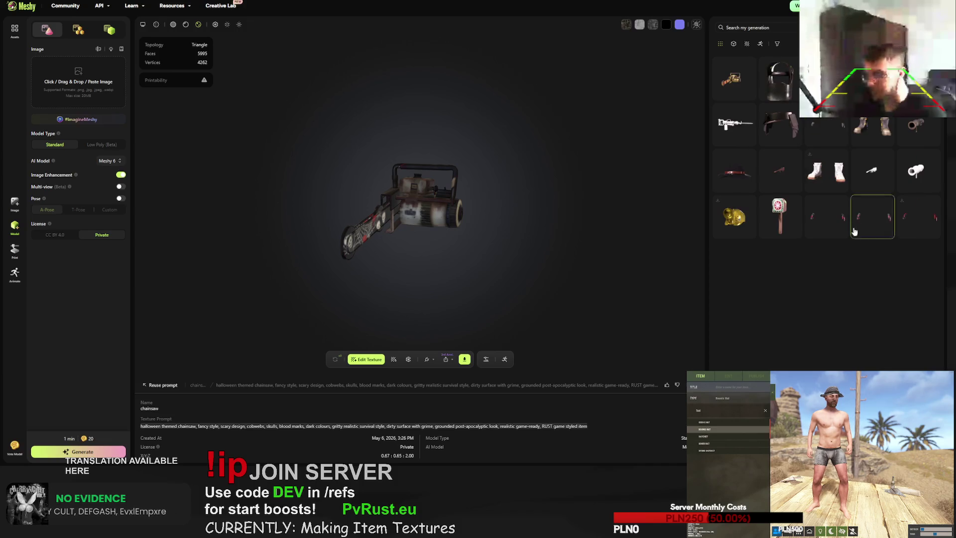
click(826, 128)
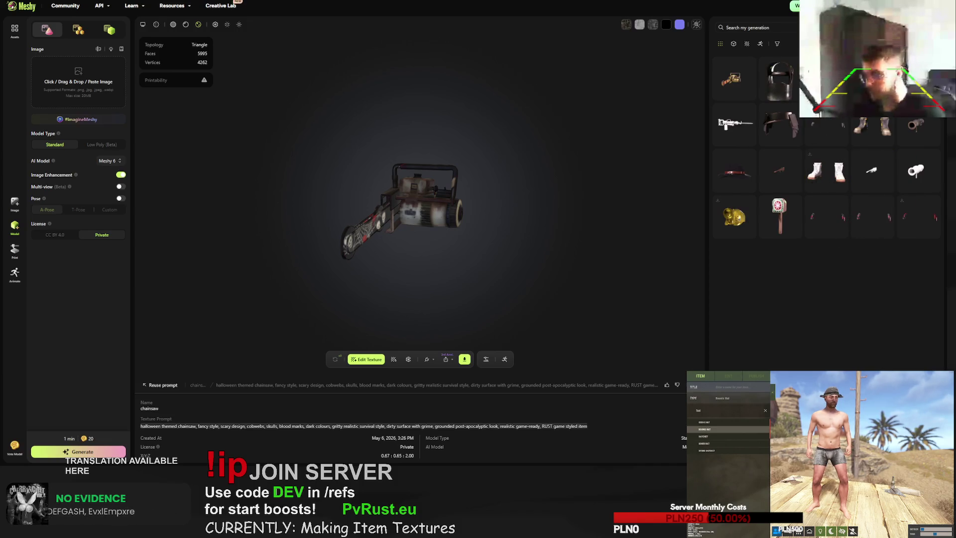
click(385, 378)
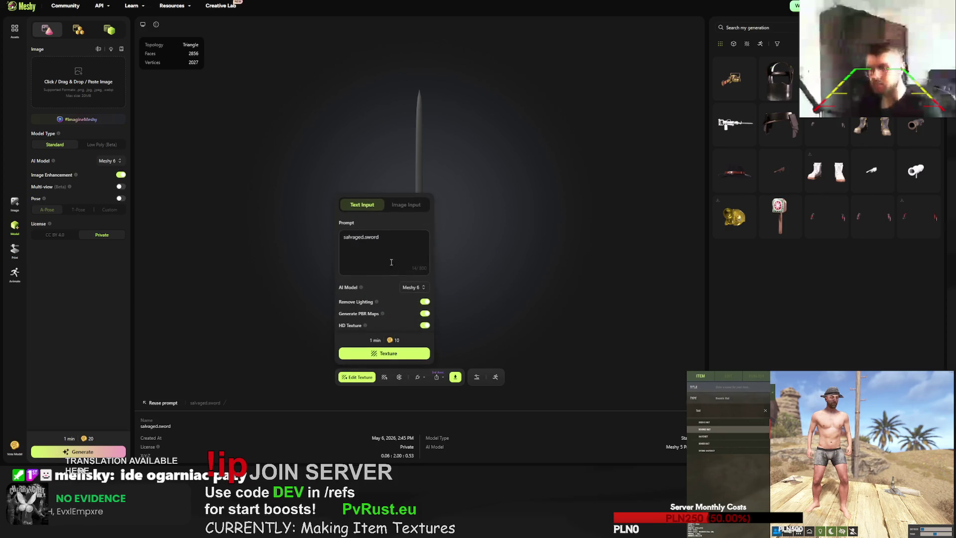
- Change 'chainsaw' to 'sword' in the Halloween prompt and start texturing the sword
double_click(398, 207)
text(swo)
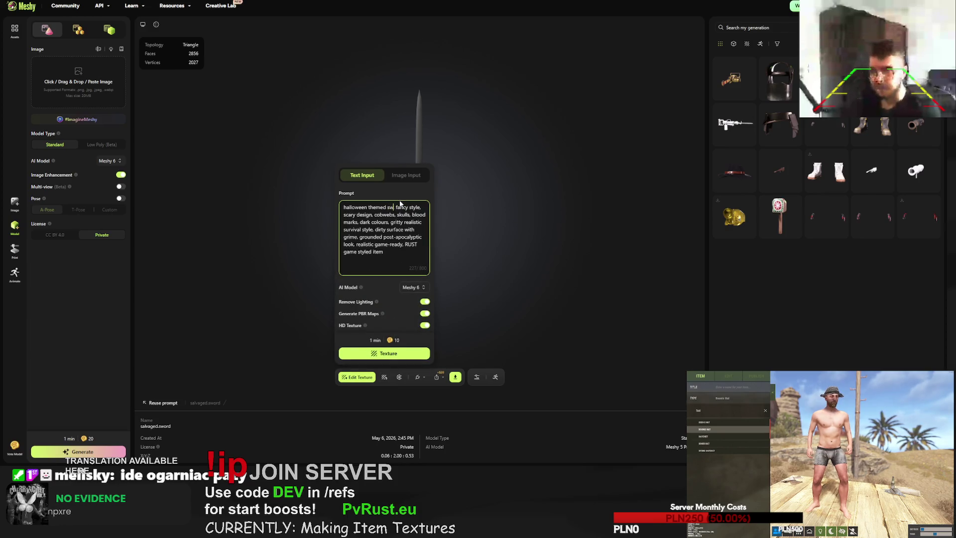
text(rd)
click(406, 354)
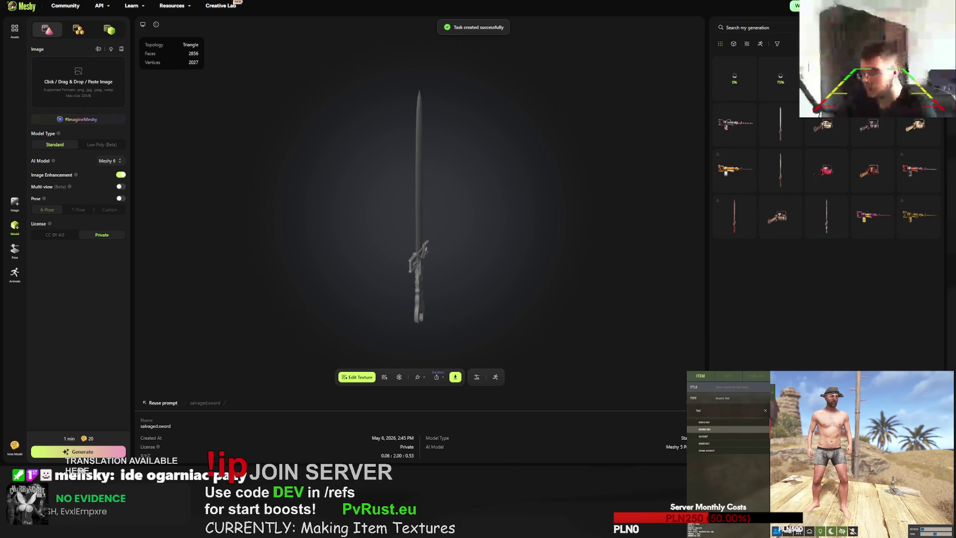
- Paste the Halloween prompt for the jackhammer, replacing 'chainsaw' with 'jackhammer,', and start texturing
click(735, 125)
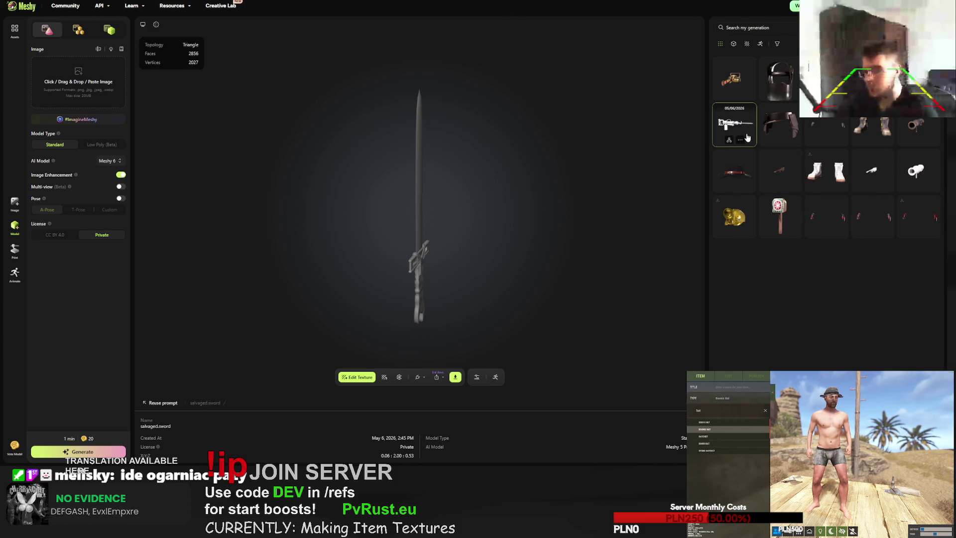
click(386, 374)
click(384, 230)
key(ctrl+a)
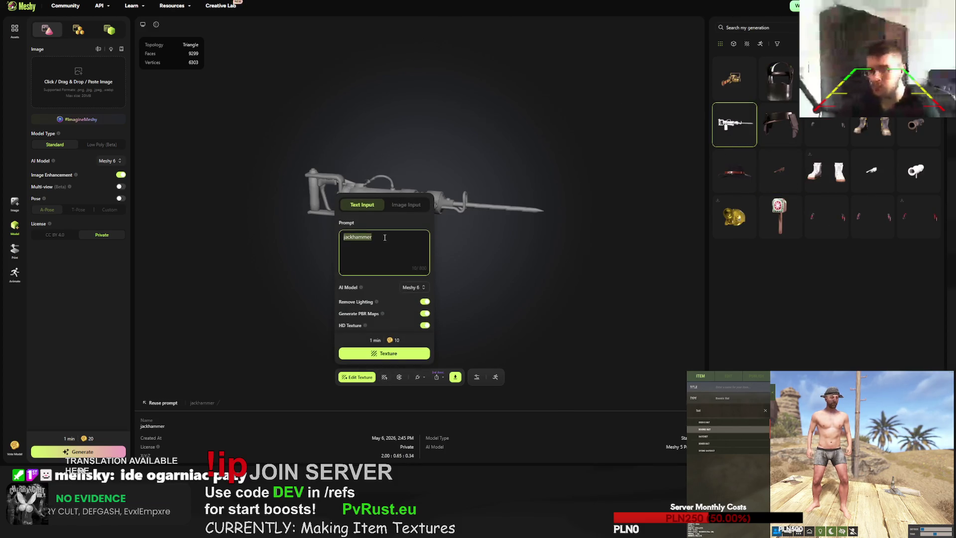
text(halloween themed chainsaw, fancy style, scary design, cobwebs, skulls, blood marks, dark colours, gritty realistic survival style, dirty surface with grime, grounded post-apocalyptic look, realistic game-ready, RUST game styled item)
double_click(405, 206)
text(jackhamm)
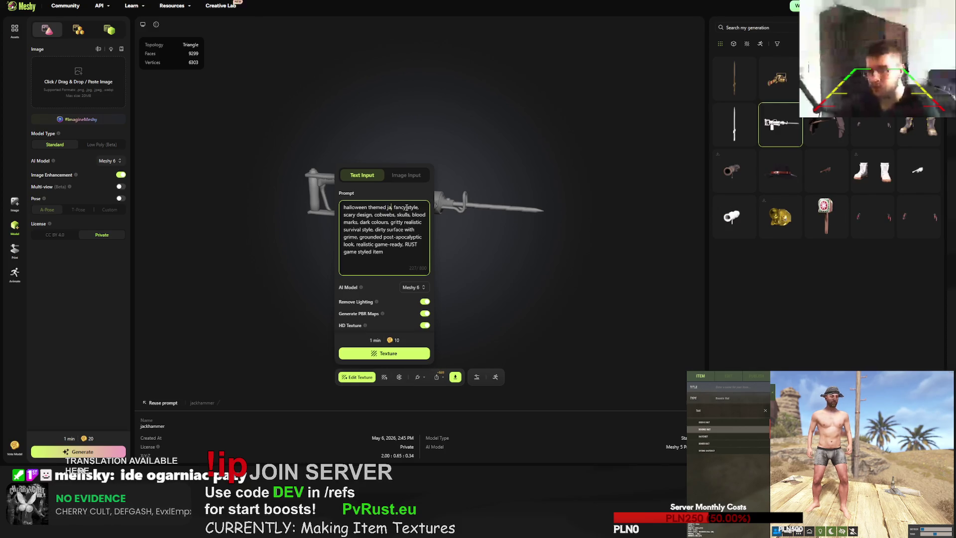
text(er,)
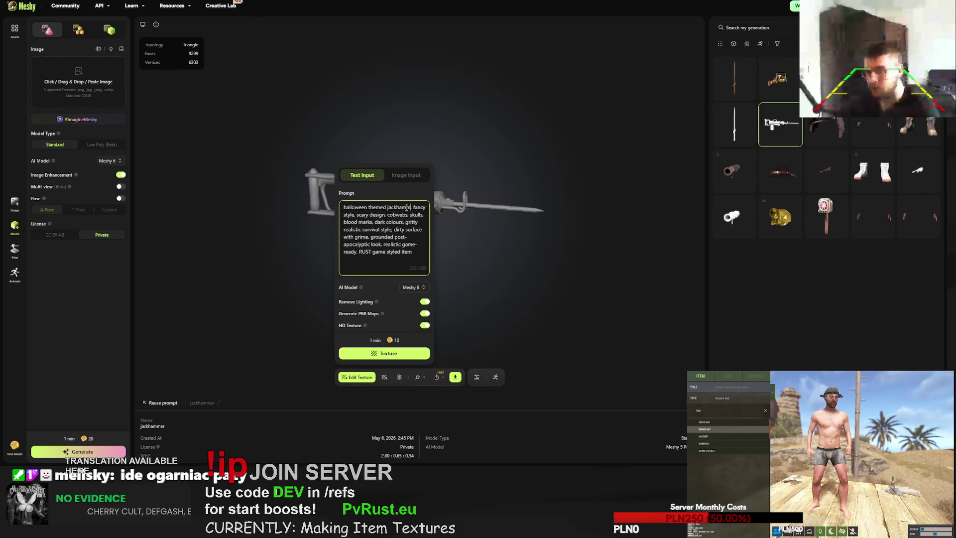
click(397, 358)
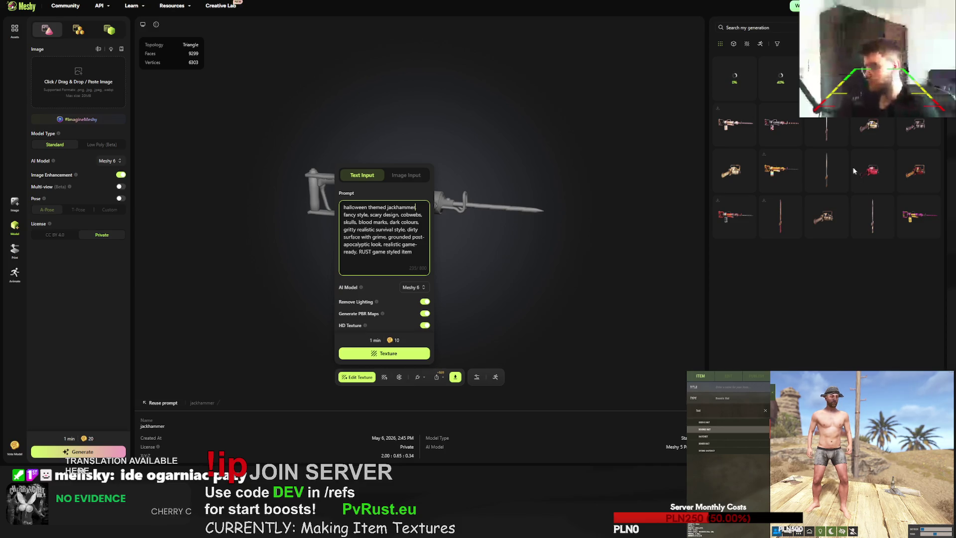
click(780, 79)
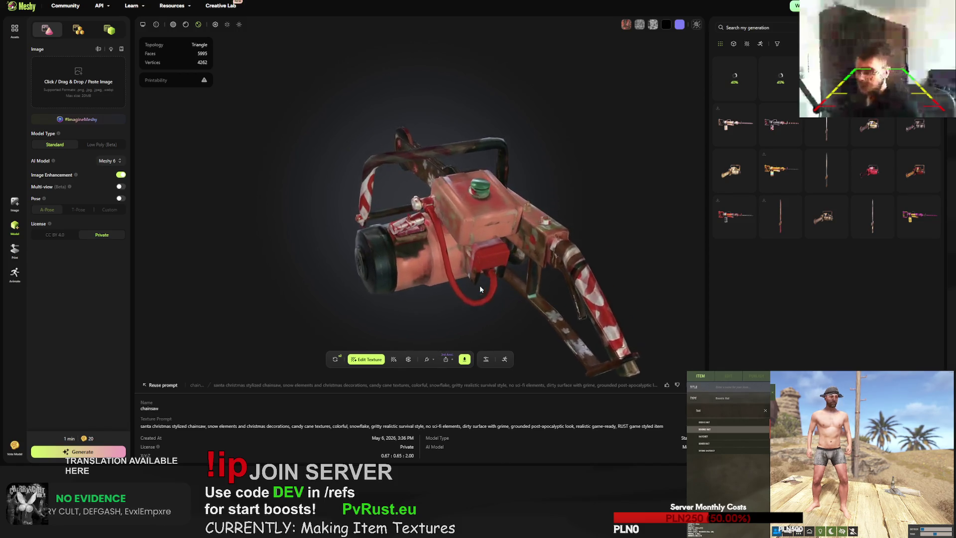
- Download the candy-cane Christmas chainsaw as fbx, then retry its generation to replace it
click(464, 359)
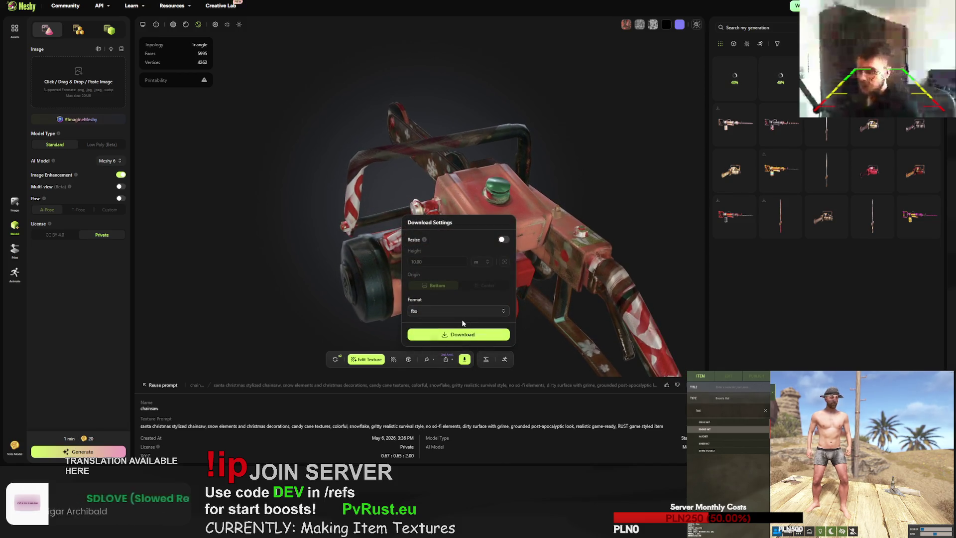
click(461, 337)
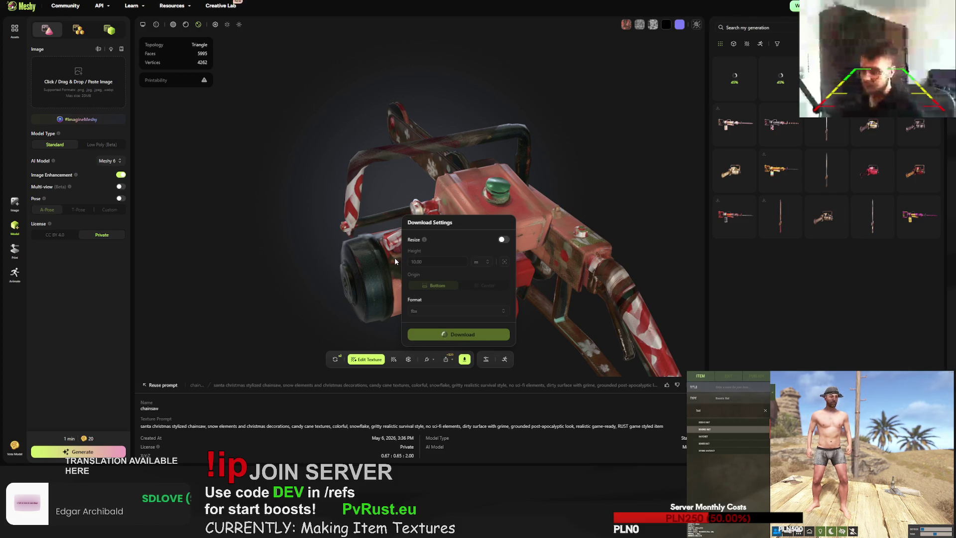
click(338, 358)
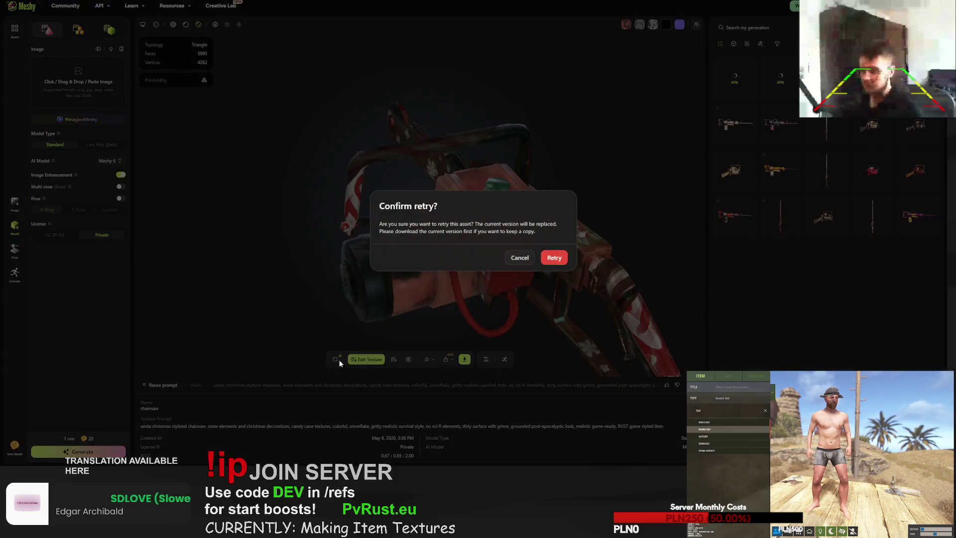
click(554, 258)
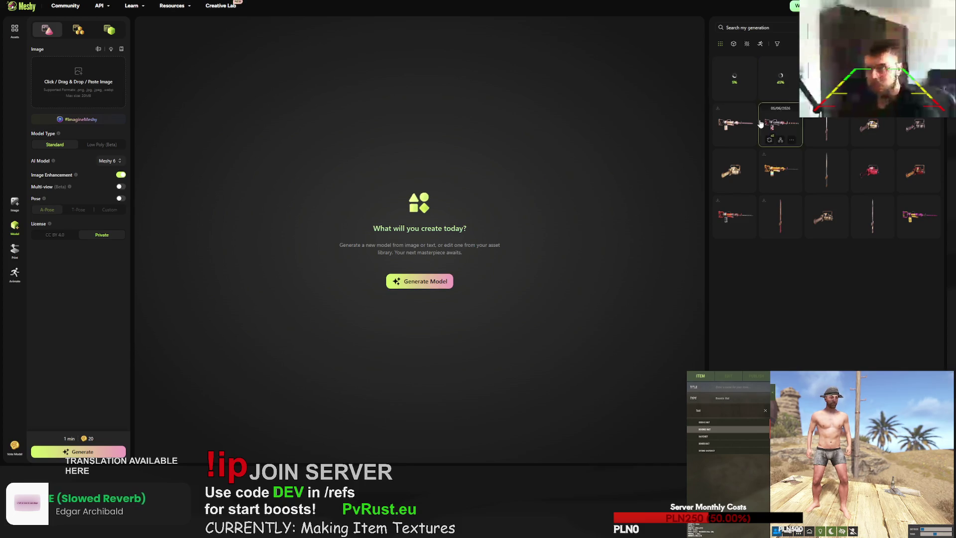
- View the finished candy-cane jackhammer, then close its preview with Escape
click(774, 124)
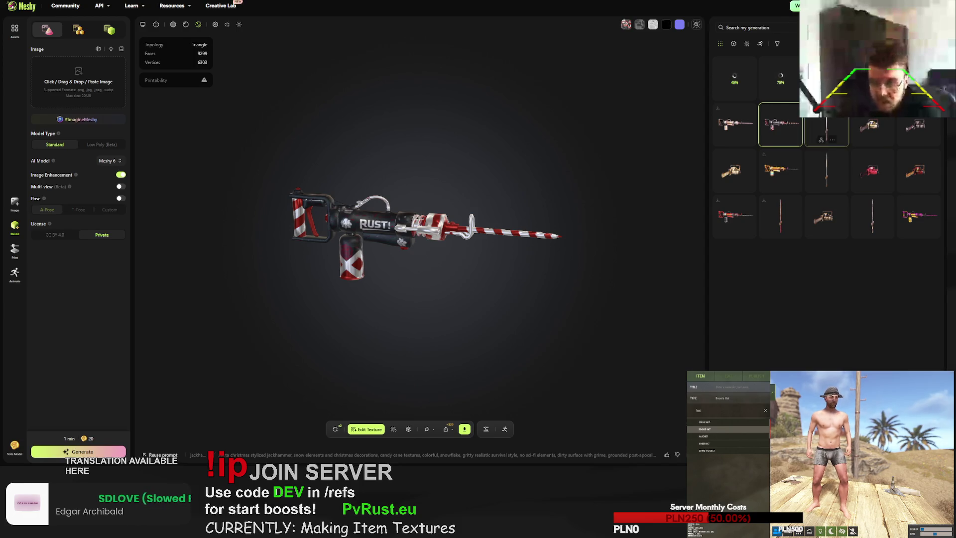
key(Escape)
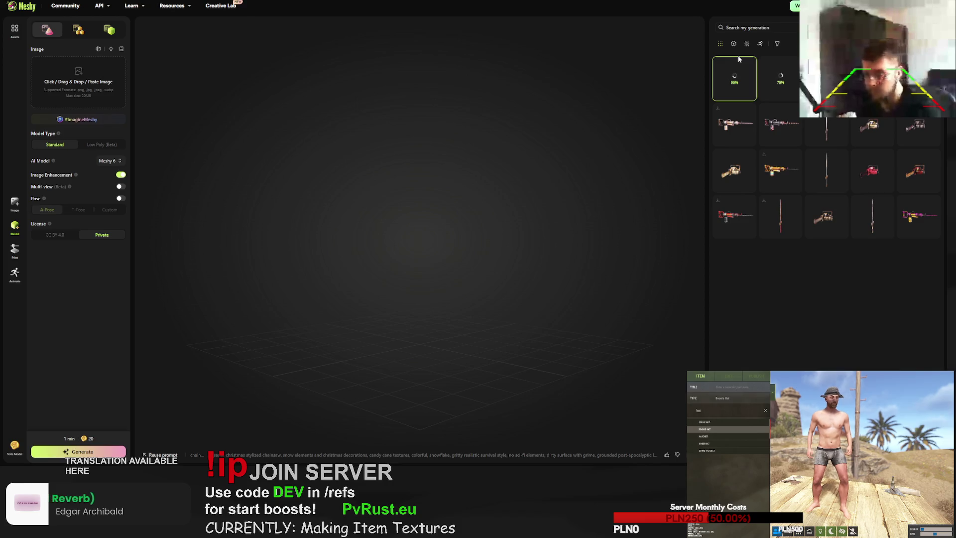
- Orbit the Easter-egg sword from several angles, opening and dismissing its download settings
mouse_move(740, 61)
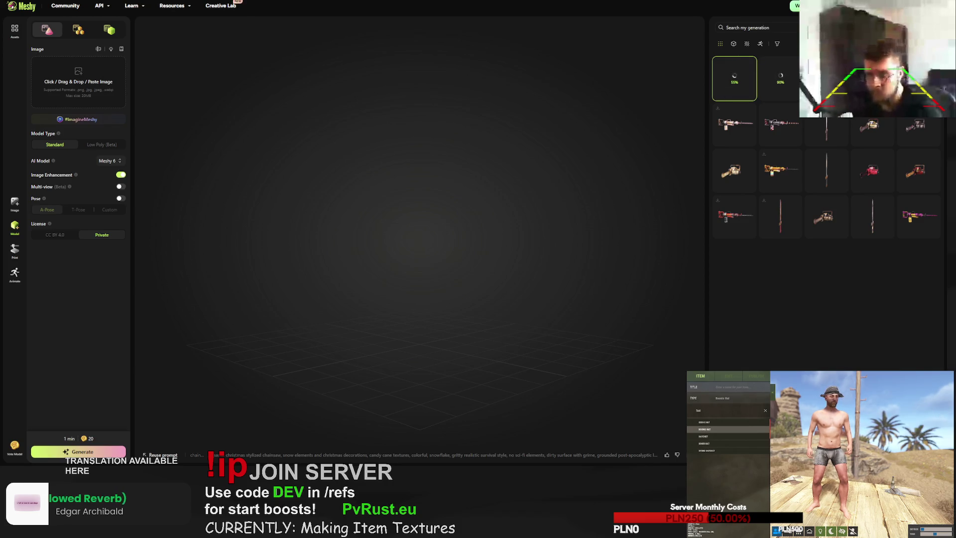
click(847, 78)
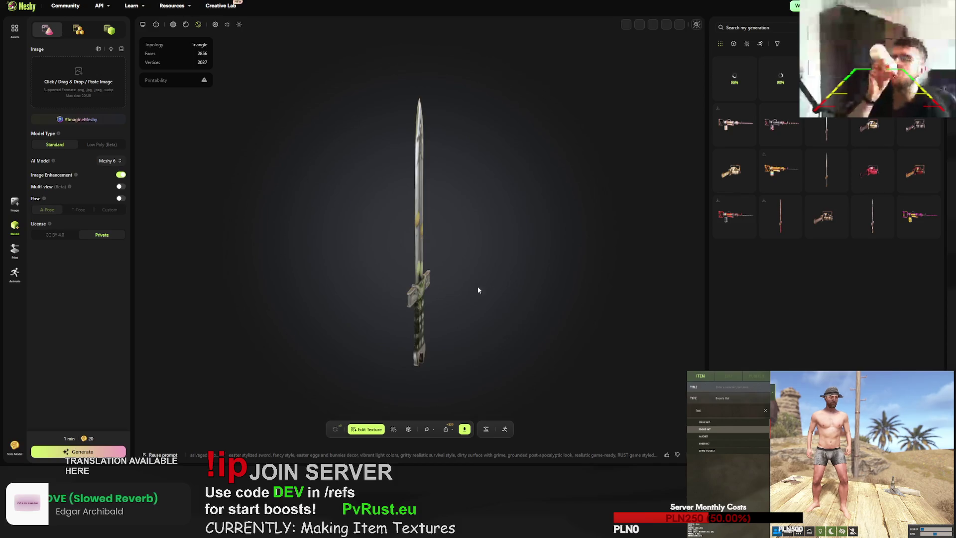
drag(364, 265, 548, 262)
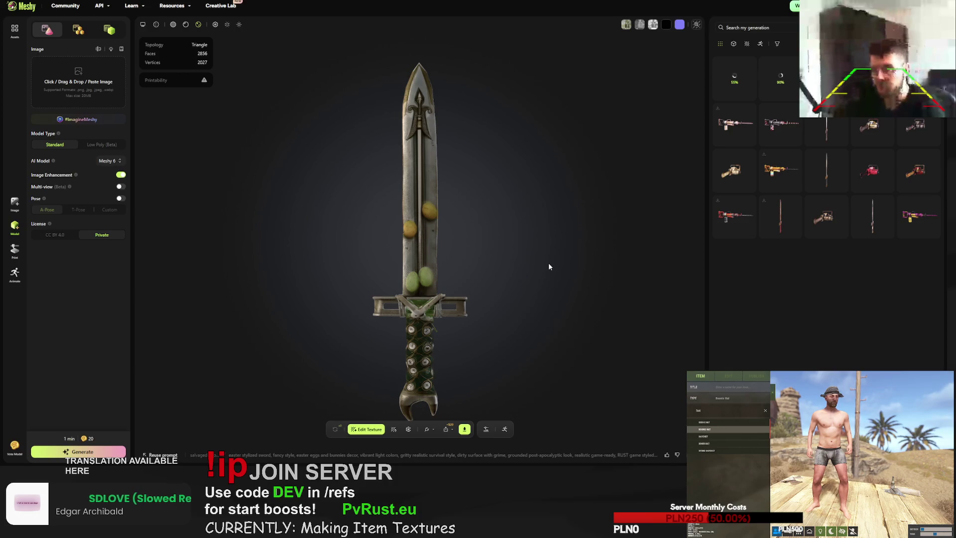
click(463, 430)
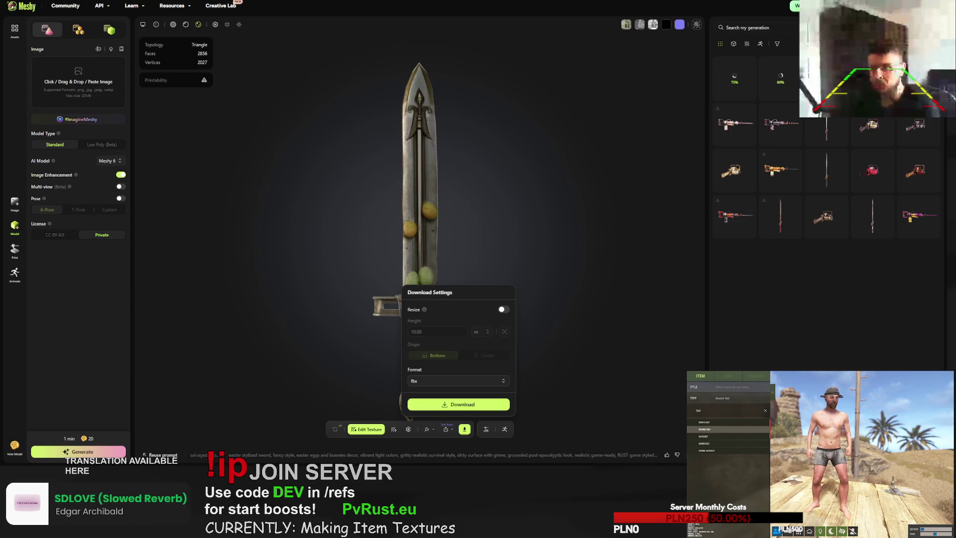
key(Escape)
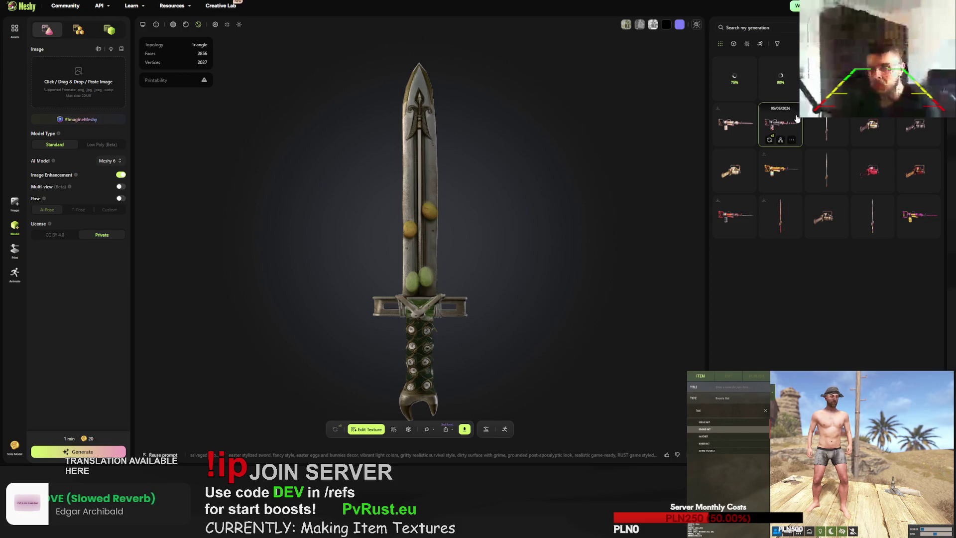
mouse_move(448, 279)
mouse_down()
mouse_move(415, 309)
mouse_move(422, 227)
mouse_move(443, 289)
mouse_move(461, 280)
mouse_move(511, 311)
mouse_move(612, 324)
mouse_move(460, 289)
mouse_move(444, 272)
mouse_move(413, 274)
mouse_move(423, 255)
mouse_move(423, 266)
mouse_up()
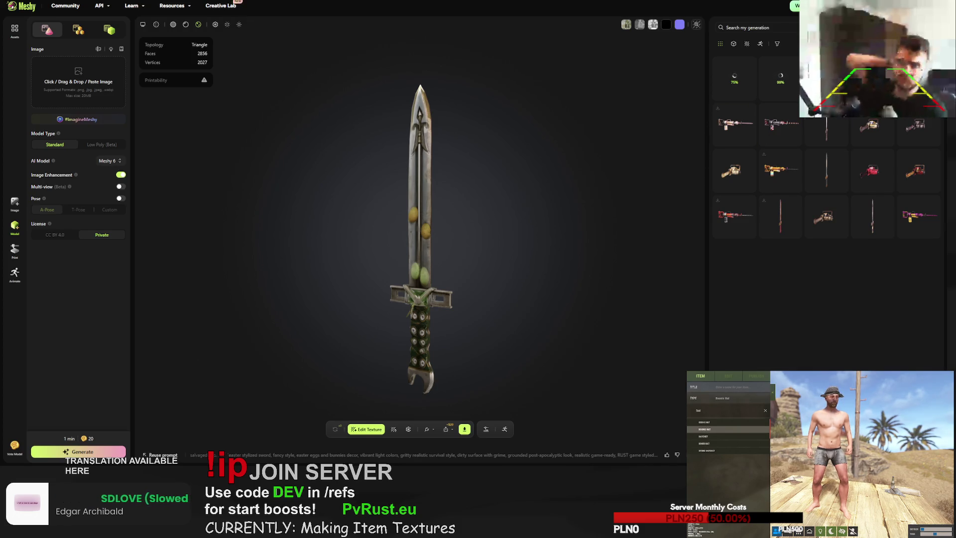
- Open and rotate the blood-stained Halloween sword, then download it as fbx
click(826, 80)
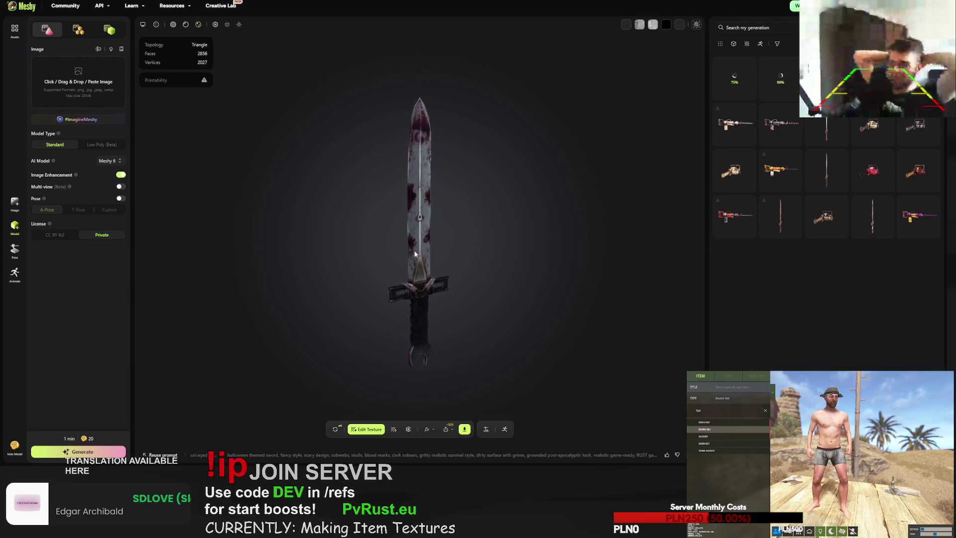
scroll(388, 252, up, 5)
mouse_move(407, 238)
mouse_down()
mouse_move(418, 202)
mouse_move(483, 214)
mouse_move(467, 245)
mouse_move(512, 241)
mouse_move(465, 206)
mouse_move(478, 205)
mouse_move(401, 420)
mouse_up()
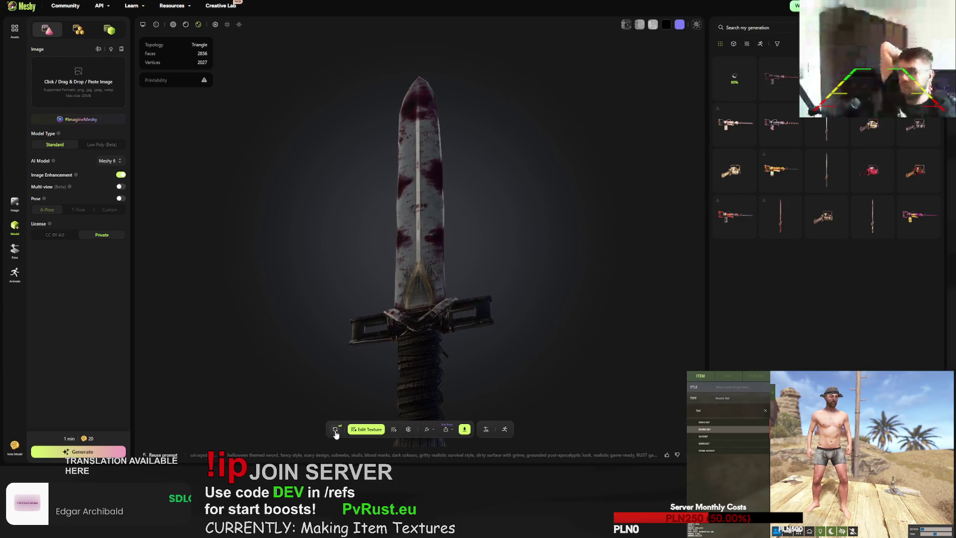
click(464, 429)
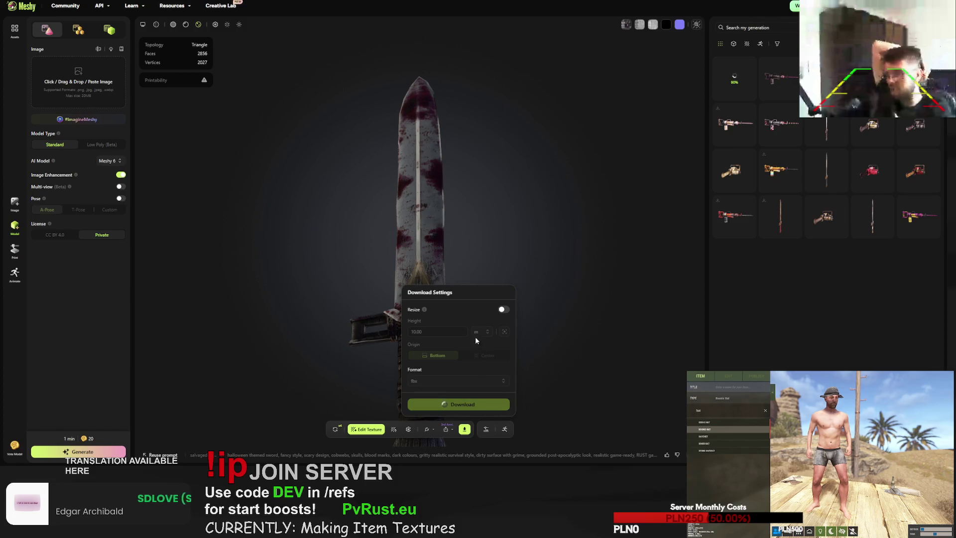
- Retry the Halloween sword's generation to replace it, then open the new generating item
click(335, 429)
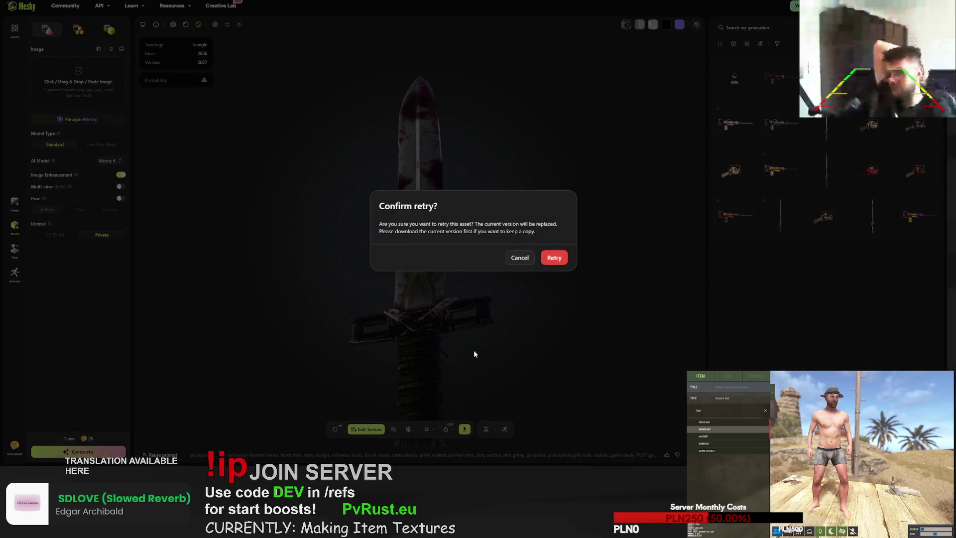
click(563, 259)
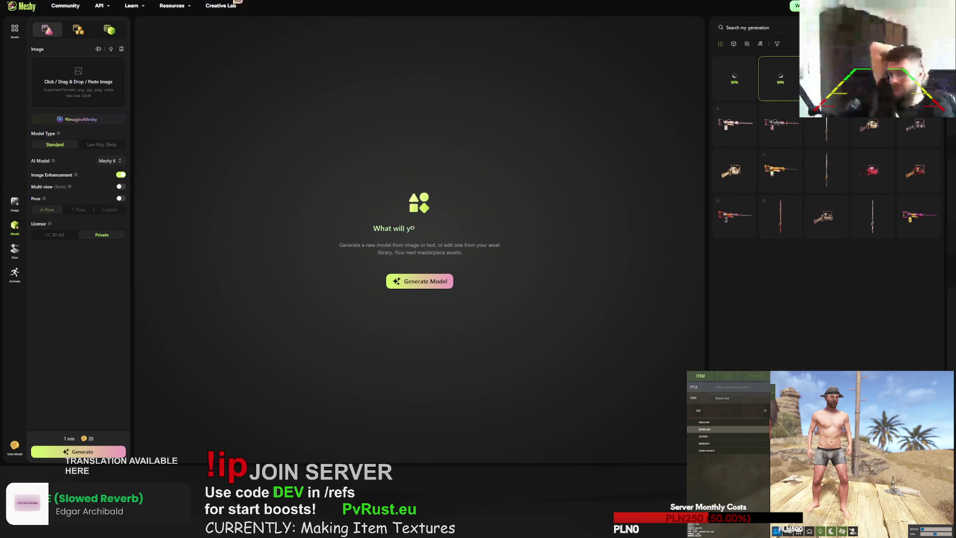
click(791, 75)
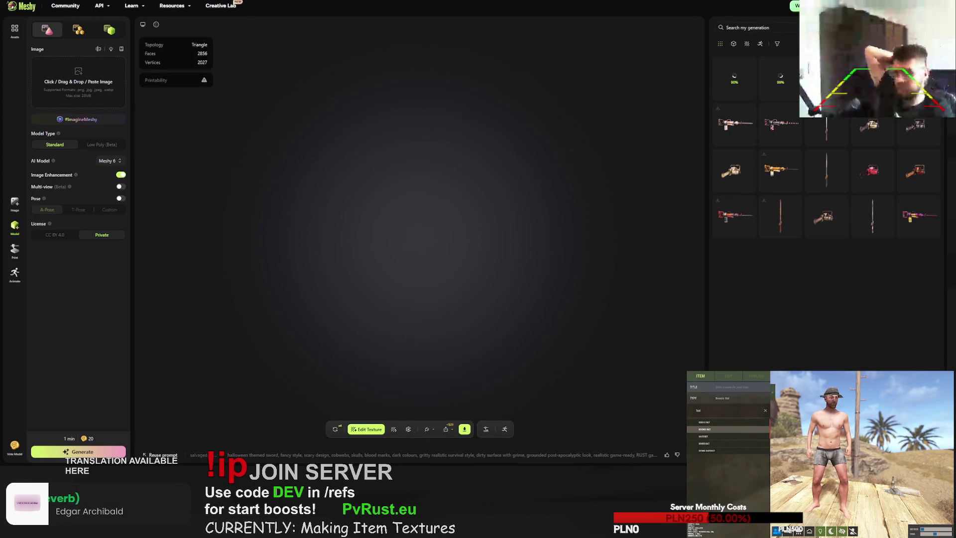
- Reopen the Halloween jackhammer, rotate it, and retry its generation to replace it
click(780, 82)
click(780, 82)
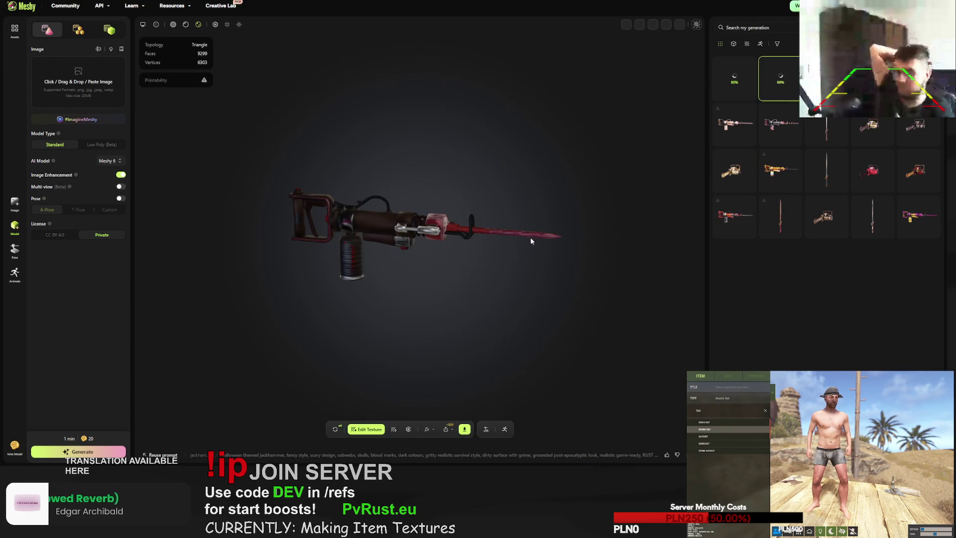
mouse_move(607, 241)
mouse_down()
mouse_move(465, 237)
mouse_move(477, 186)
mouse_move(478, 229)
mouse_move(463, 258)
mouse_up()
click(337, 428)
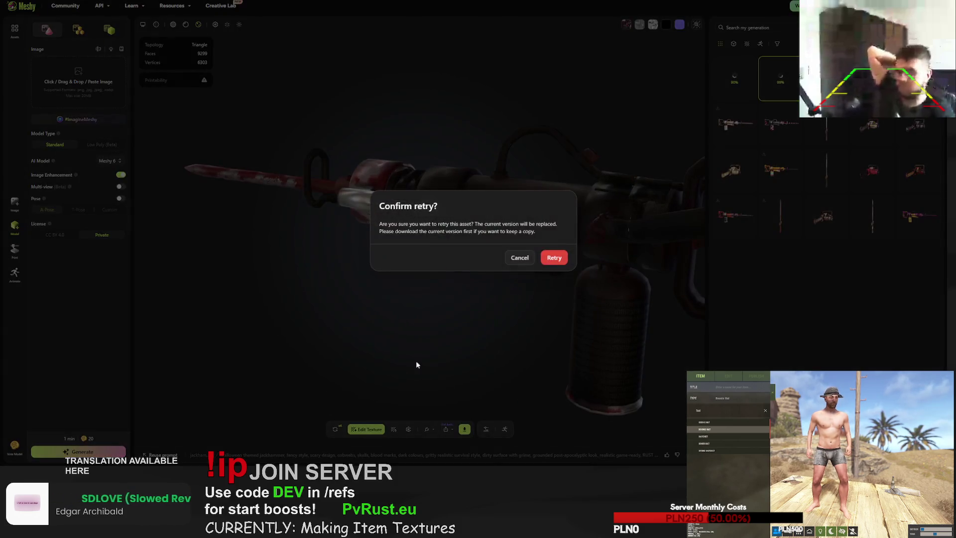
click(554, 258)
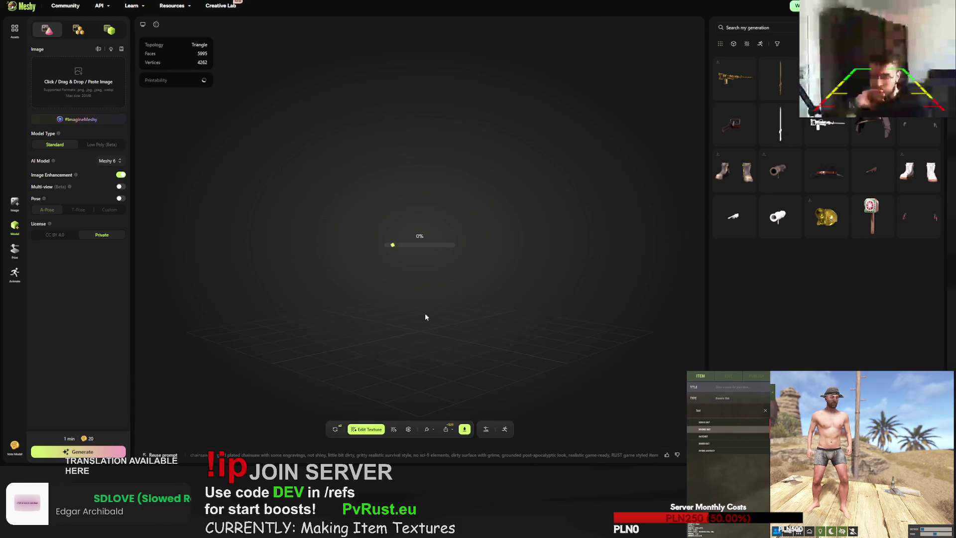
- Review the gold chainsaw's texture prompt, then open Edit Texture for the red chainsaw
click(262, 453)
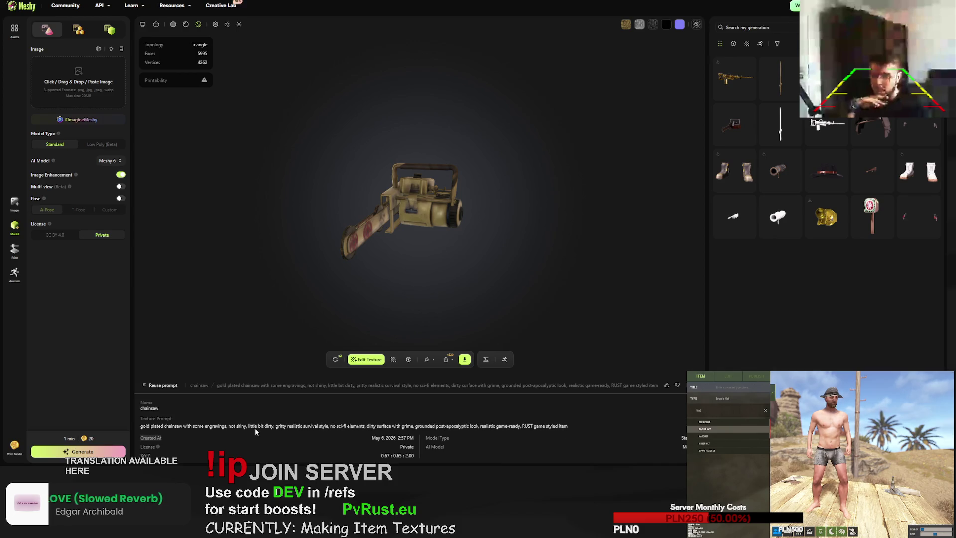
drag(567, 426, 250, 426)
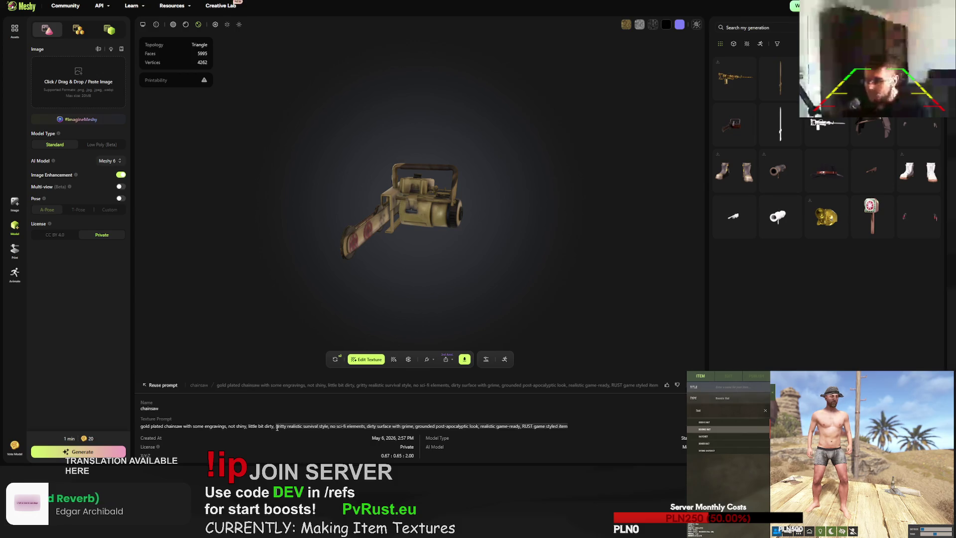
click(734, 124)
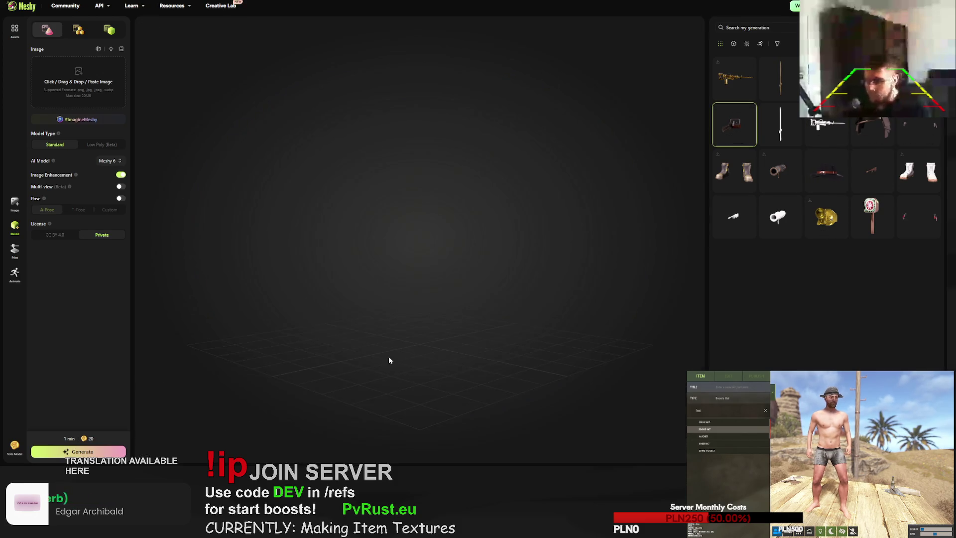
click(381, 434)
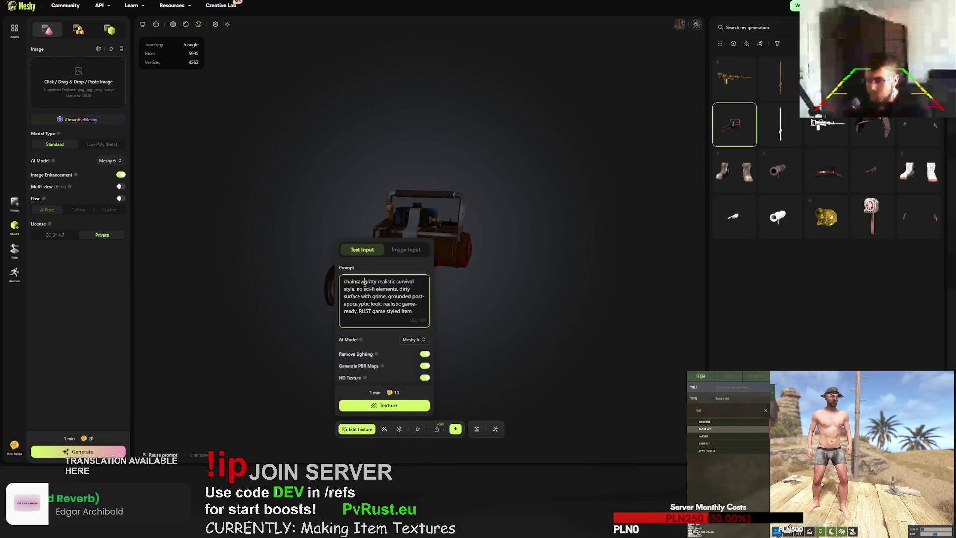
- Retexture the red chainsaw as 'hi-tech military style chainsaw, black and yellow paintjob, high quality'
drag(364, 283, 342, 282)
text(hi-tech )
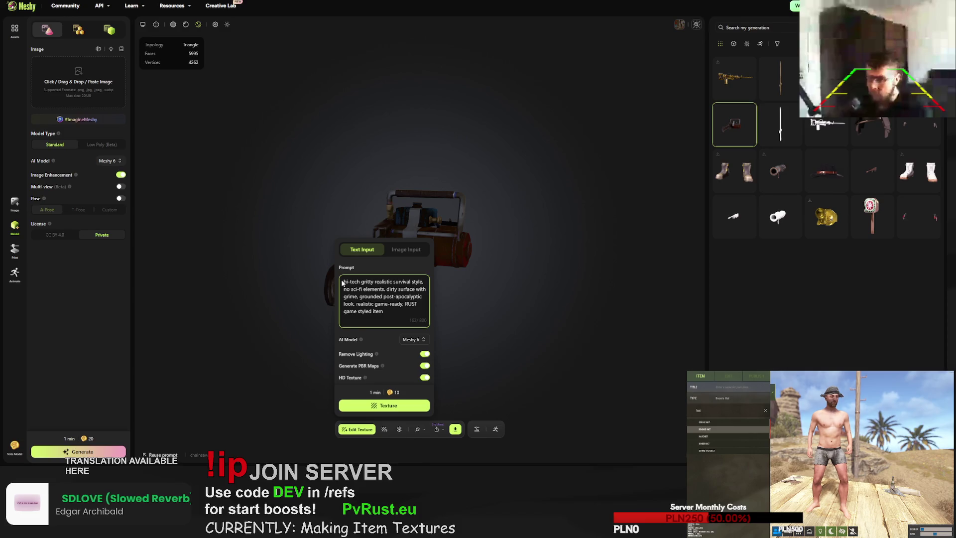
text(military style c)
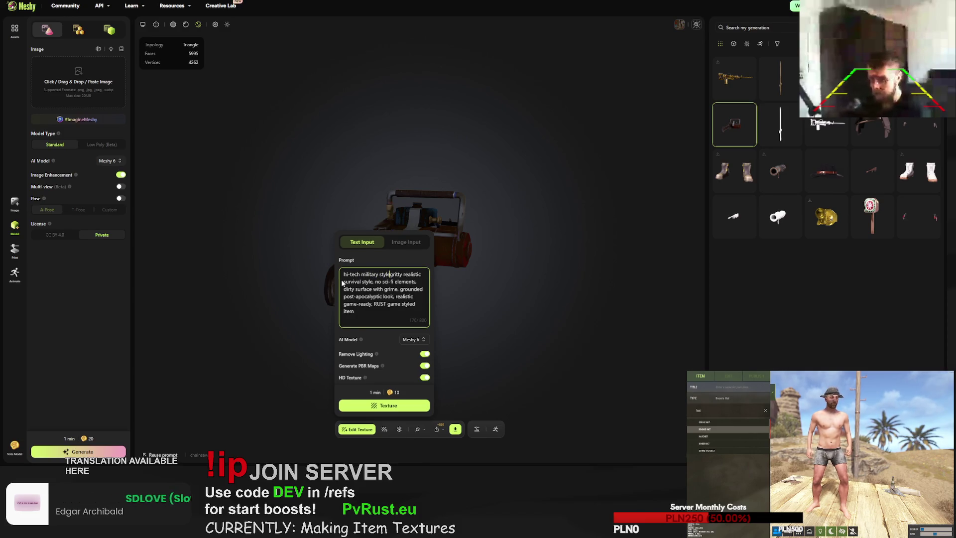
text(h)
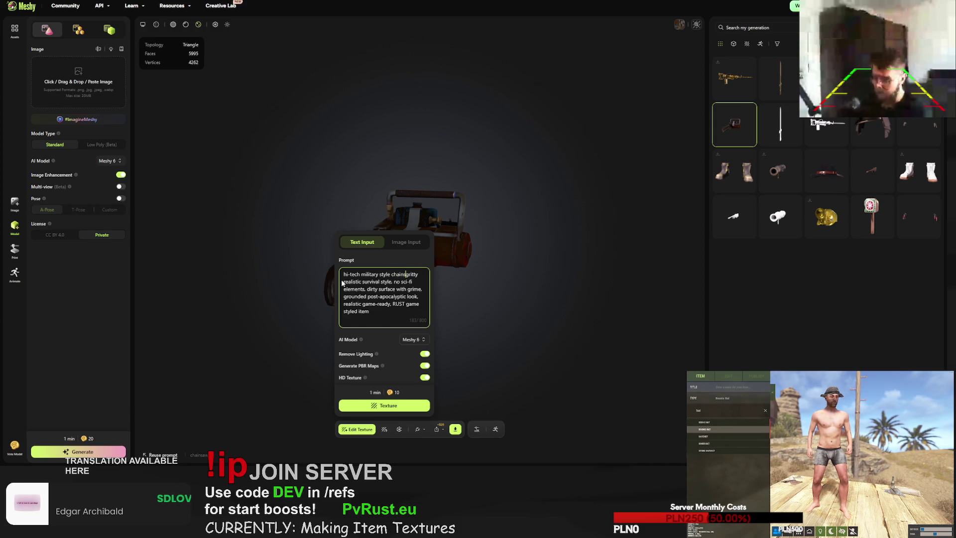
text(ainsaw,)
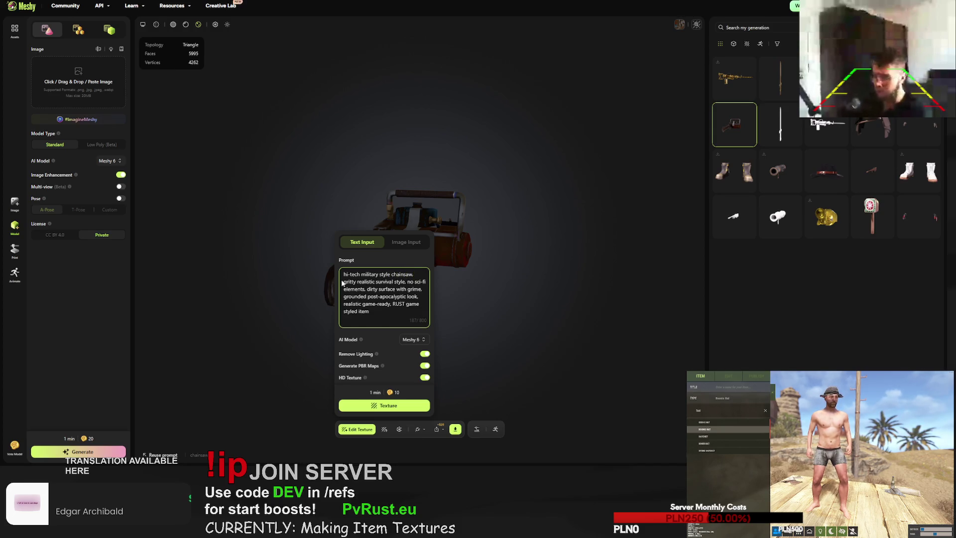
text( black and yello)
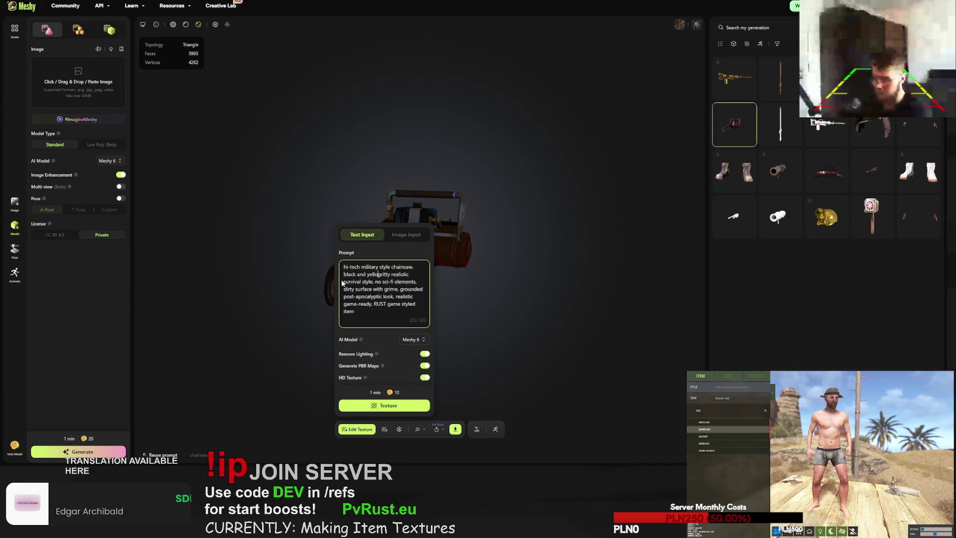
text(w paint)
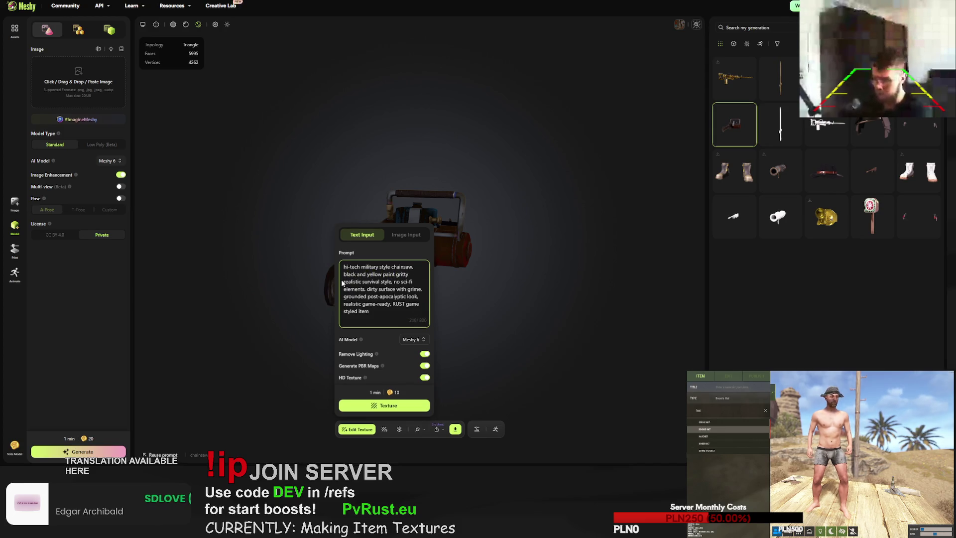
key(BackSpace)
text(b, )
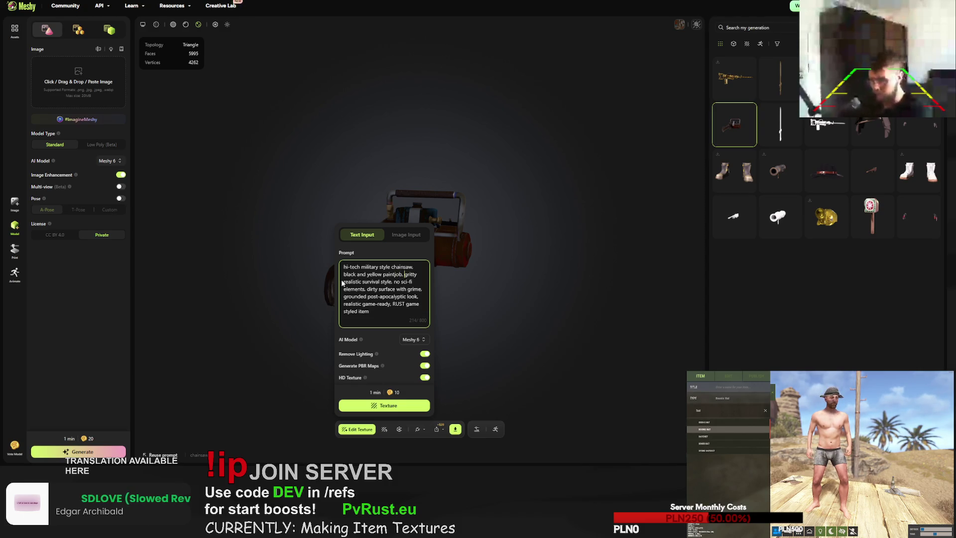
text(high quality)
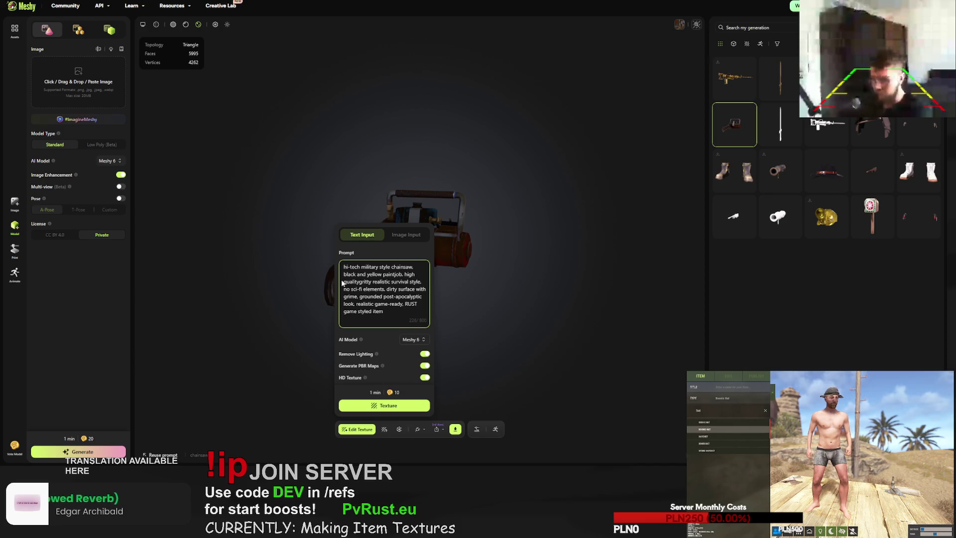
text(,)
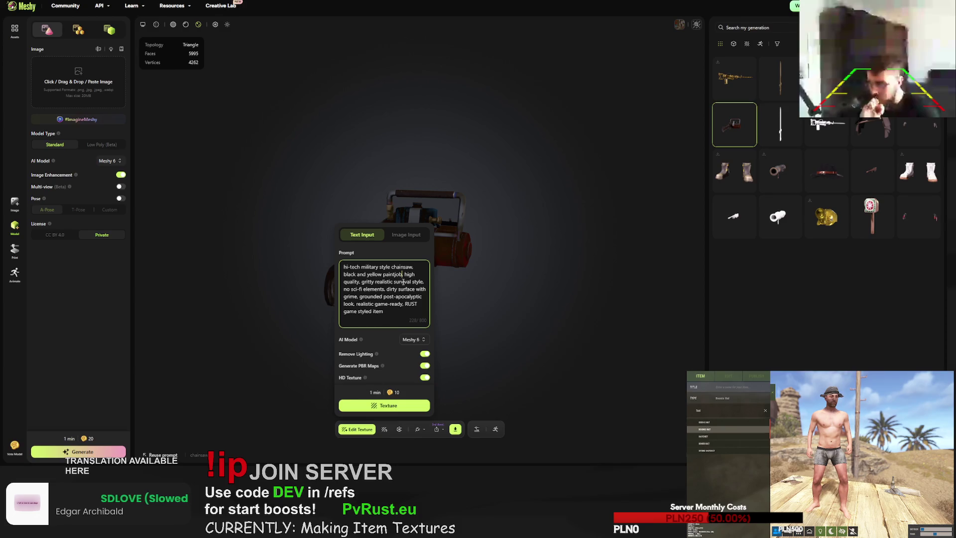
key(ctrl+a)
click(423, 405)
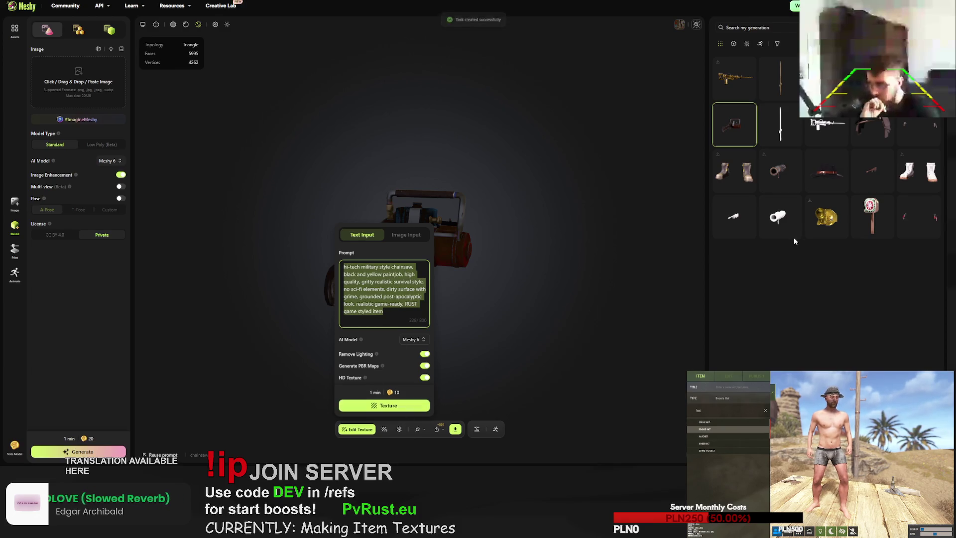
- Inspect the Christmas chainsaw, regenerate its texture, then request another retry on the sword
click(780, 122)
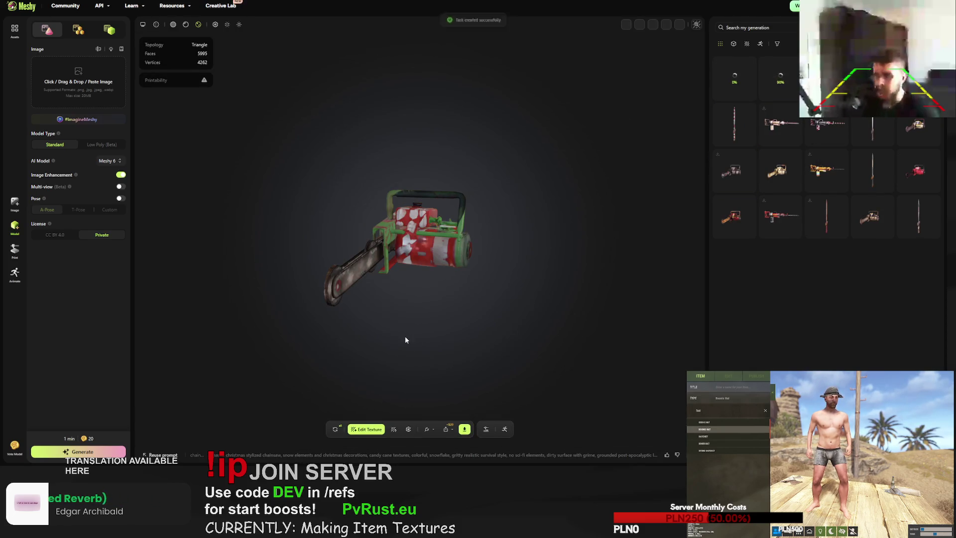
drag(450, 262, 271, 262)
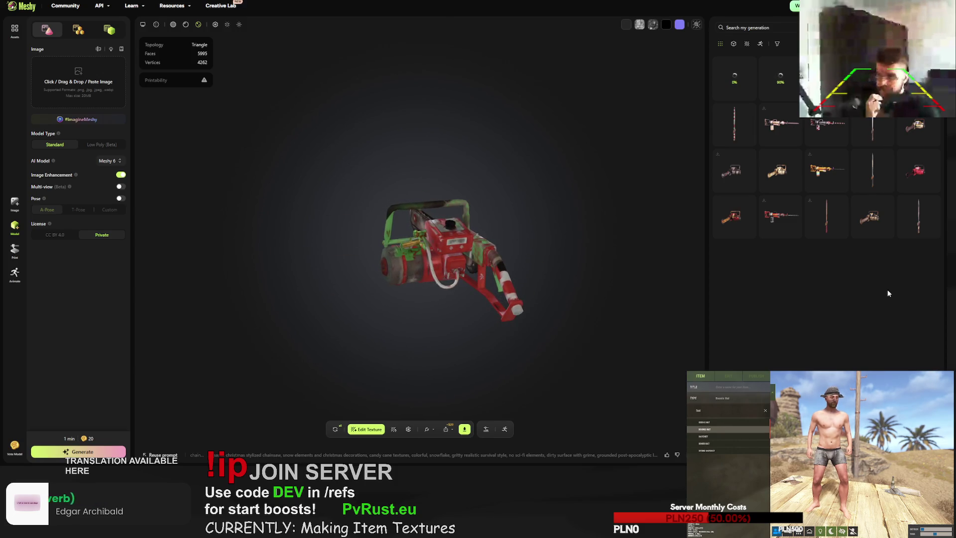
scroll(508, 293, up, 5)
drag(523, 296, 527, 312)
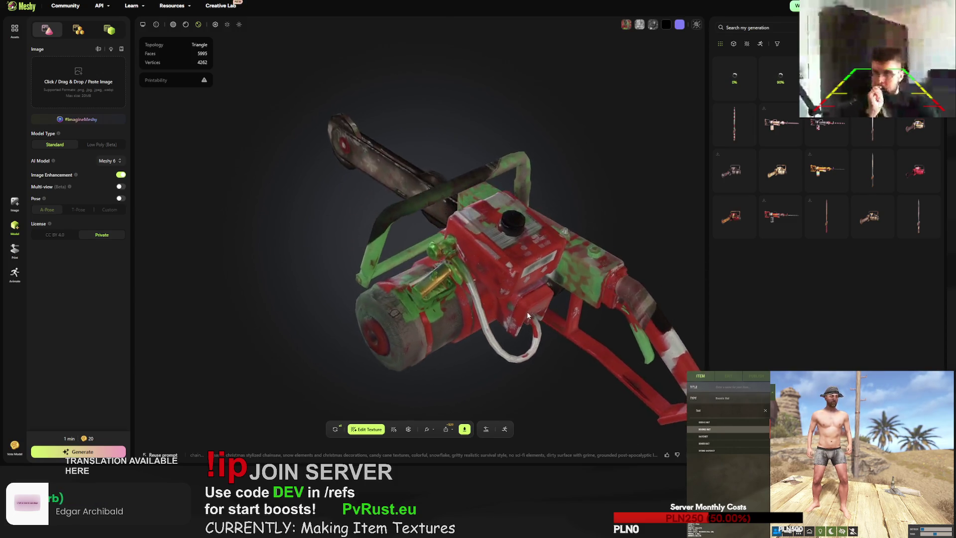
click(335, 429)
click(553, 258)
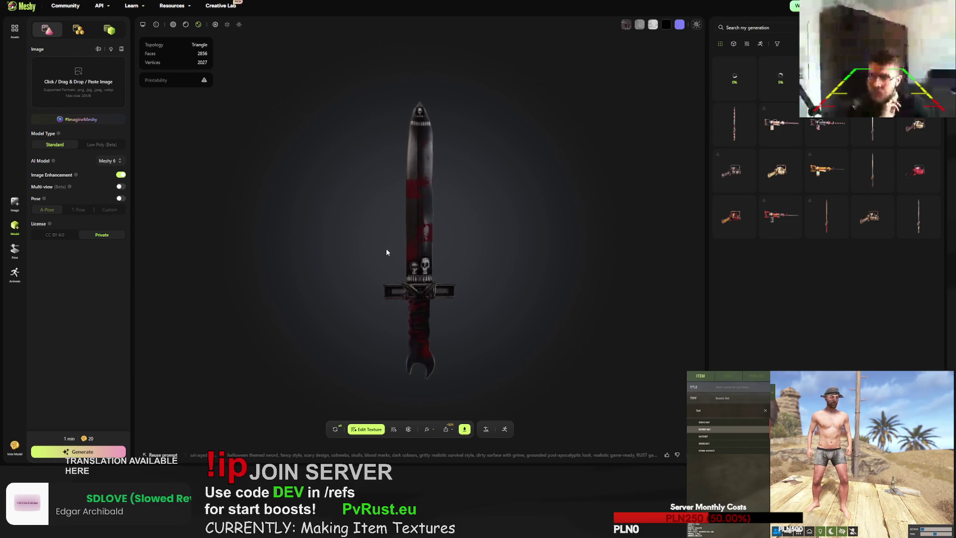
click(335, 429)
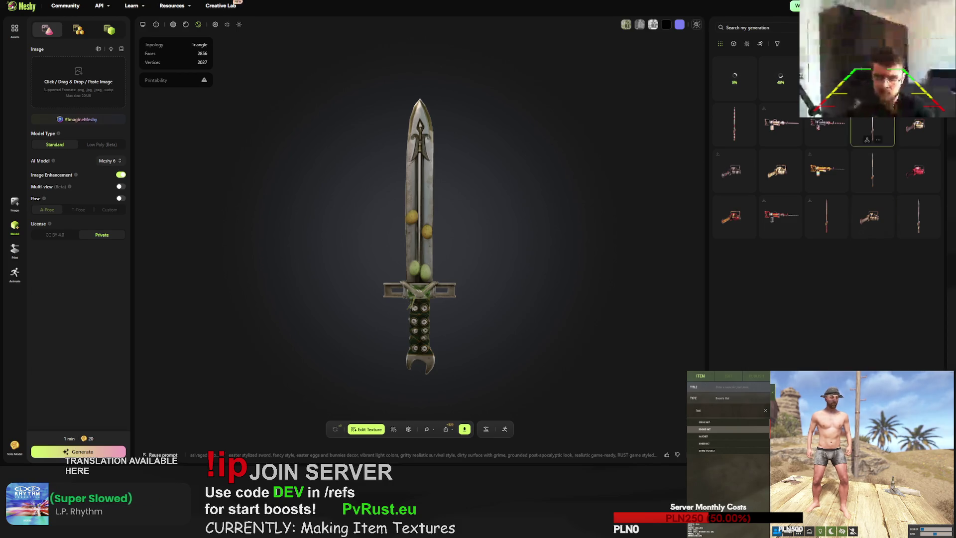
- Rotate and zoom the Halloween jackhammer, then request regeneration of its texture
click(878, 140)
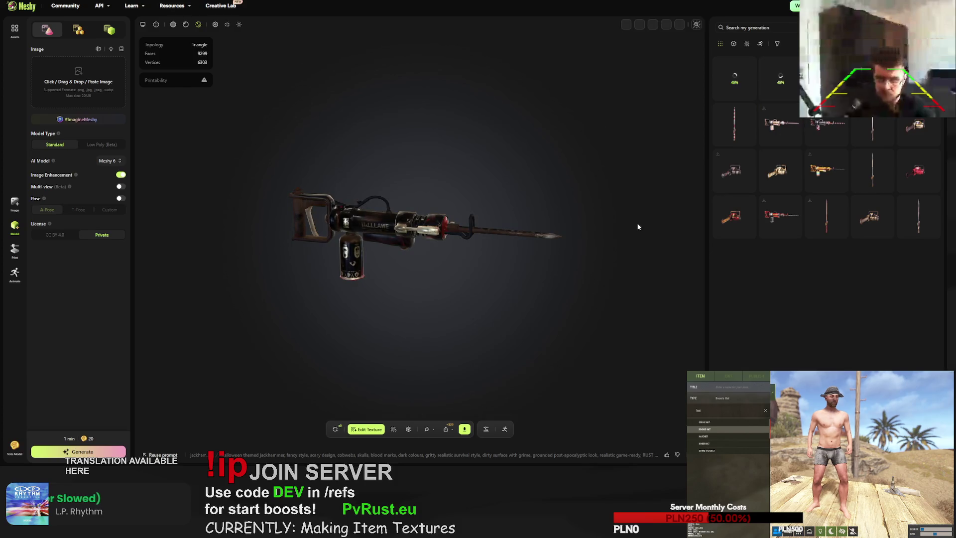
mouse_move(635, 222)
mouse_down()
mouse_move(503, 237)
mouse_move(625, 230)
mouse_move(477, 232)
mouse_move(515, 246)
mouse_move(476, 260)
mouse_move(351, 241)
mouse_move(354, 229)
mouse_move(484, 235)
mouse_move(479, 258)
mouse_move(488, 250)
mouse_up()
scroll(477, 232, up, 5)
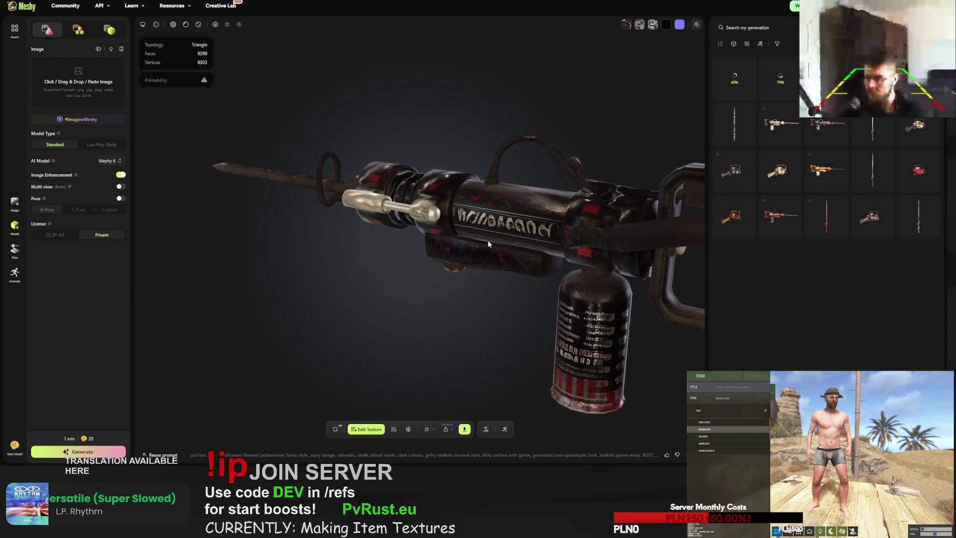
click(335, 429)
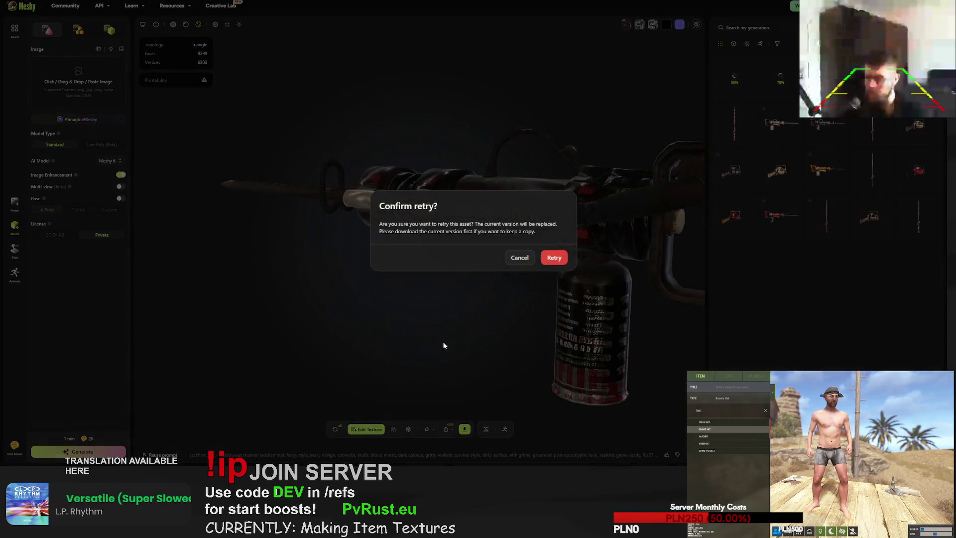
- Confirm replacing the Halloween jackhammer with a new version, then open the Christmas chainsaw
click(550, 256)
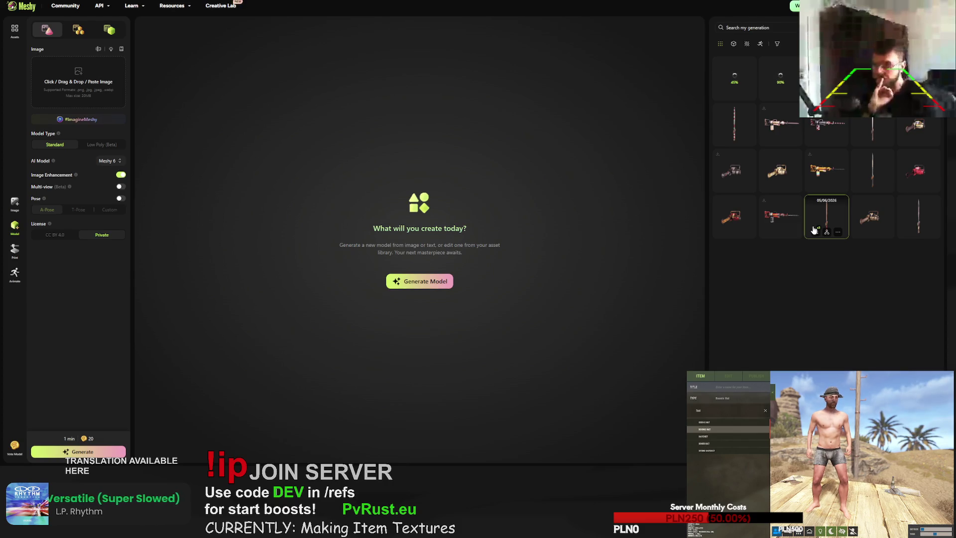
click(780, 124)
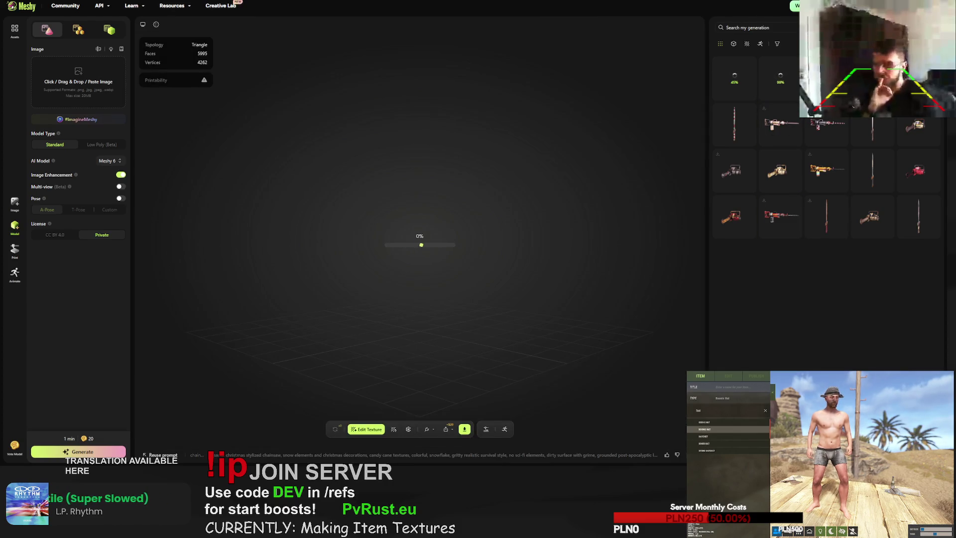
- Rotate and zoom into the red Christmas chainsaw, then open the Halloween sword
drag(525, 252, 343, 252)
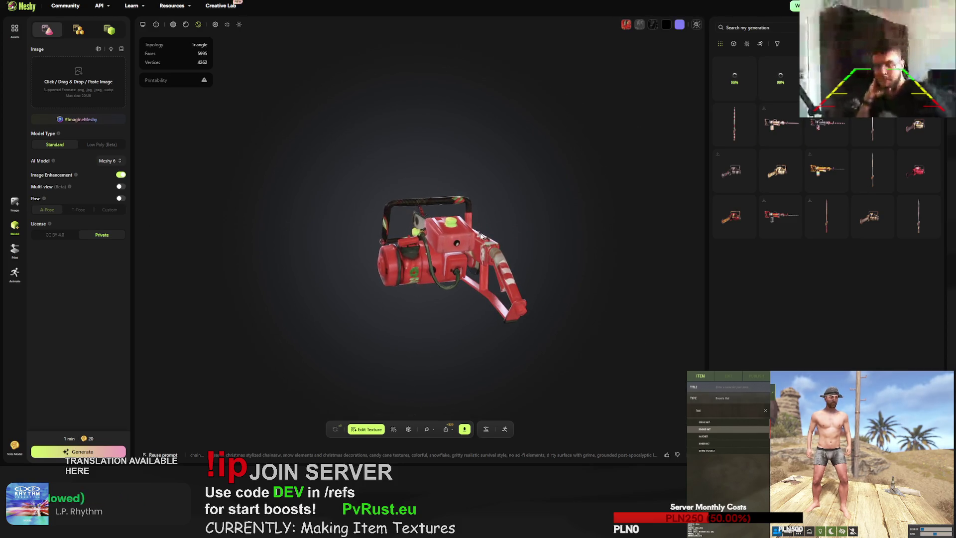
scroll(481, 236, up, 5)
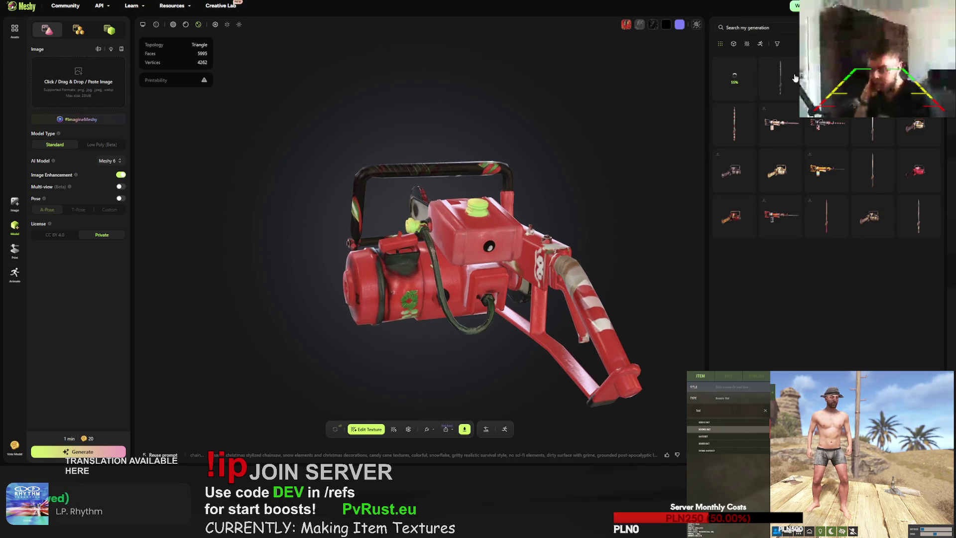
click(795, 78)
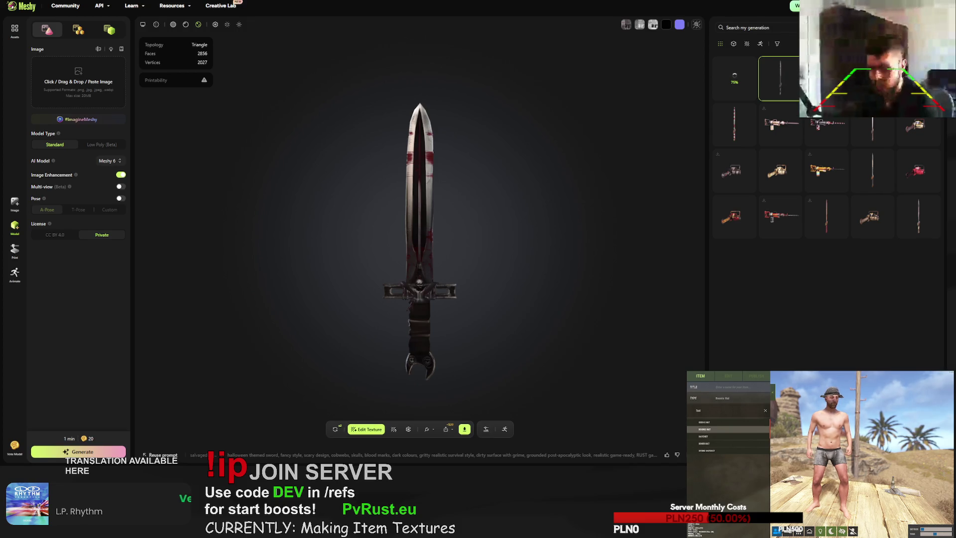
- Check the sword's download settings, then confirm regenerating the Halloween sword's texture
click(465, 429)
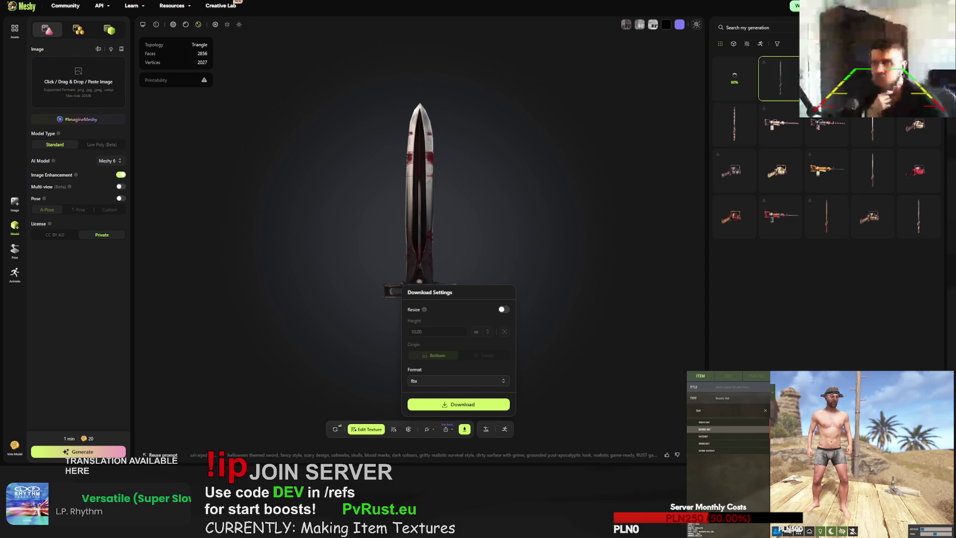
click(335, 429)
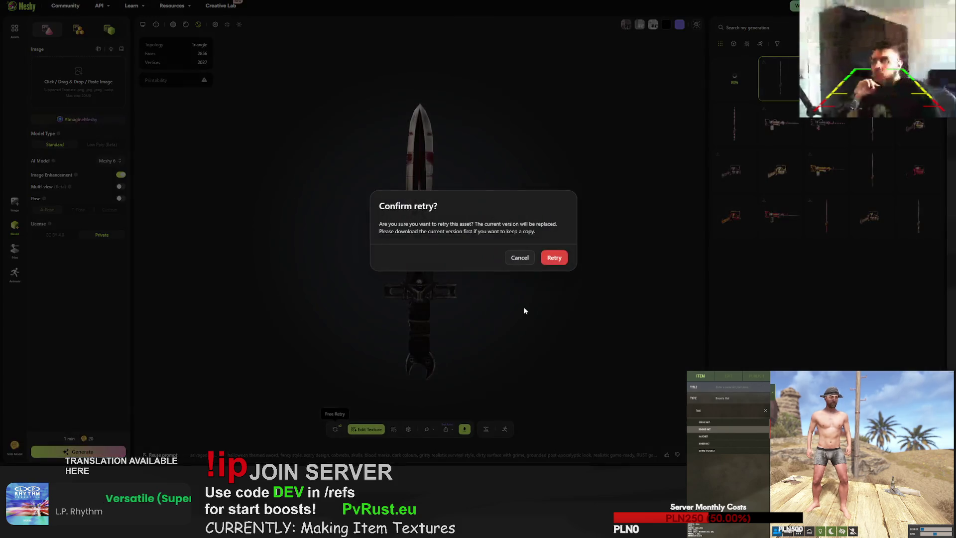
click(560, 257)
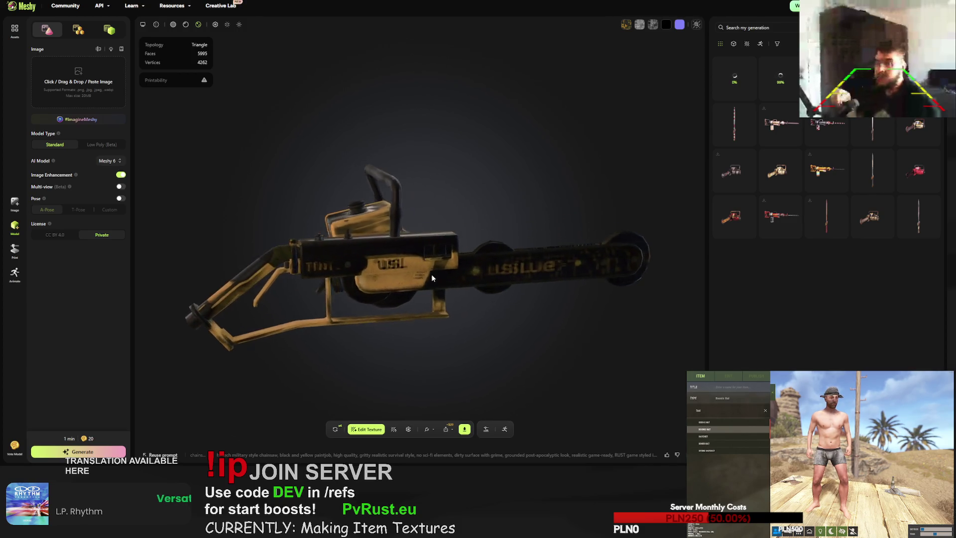
- Confirm a new texture version for the chainsaw, then open the Halloween jackhammer
click(336, 429)
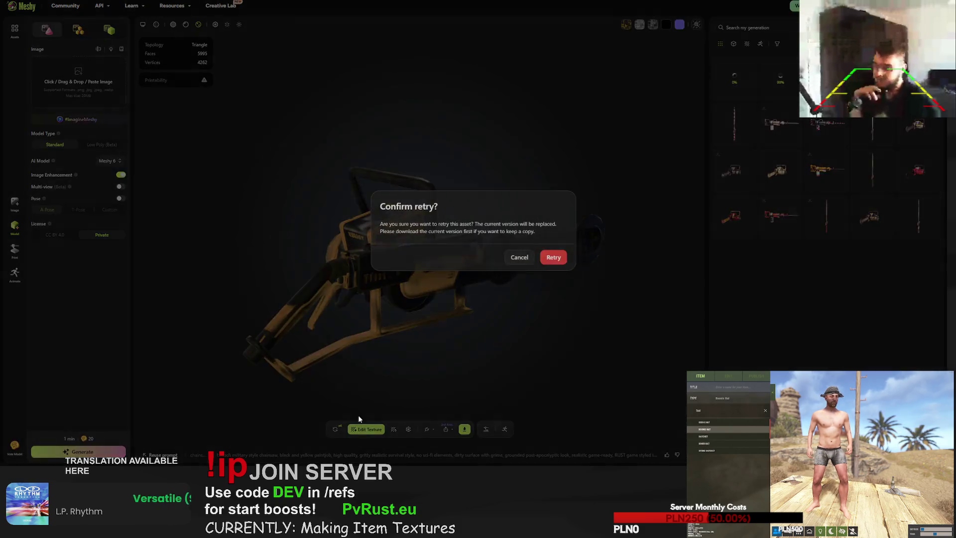
click(554, 257)
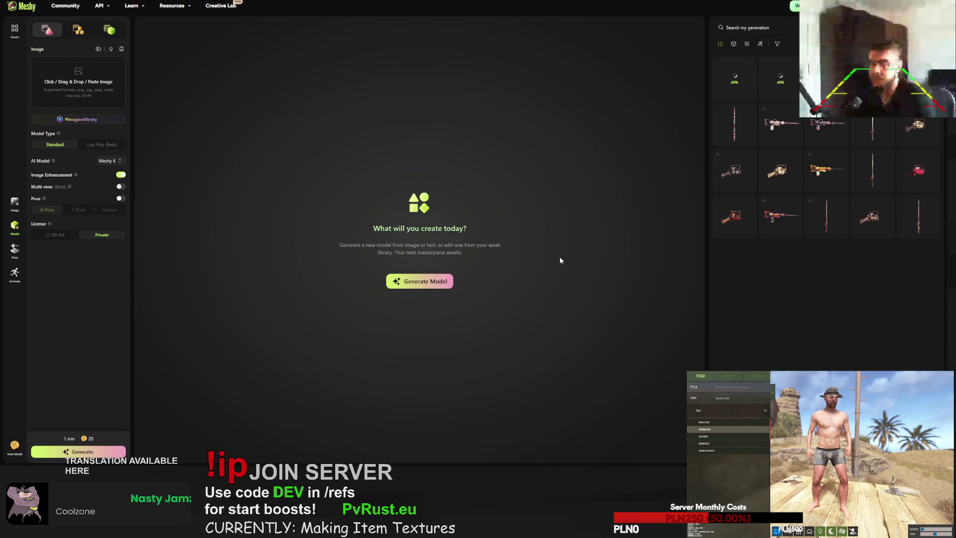
click(734, 170)
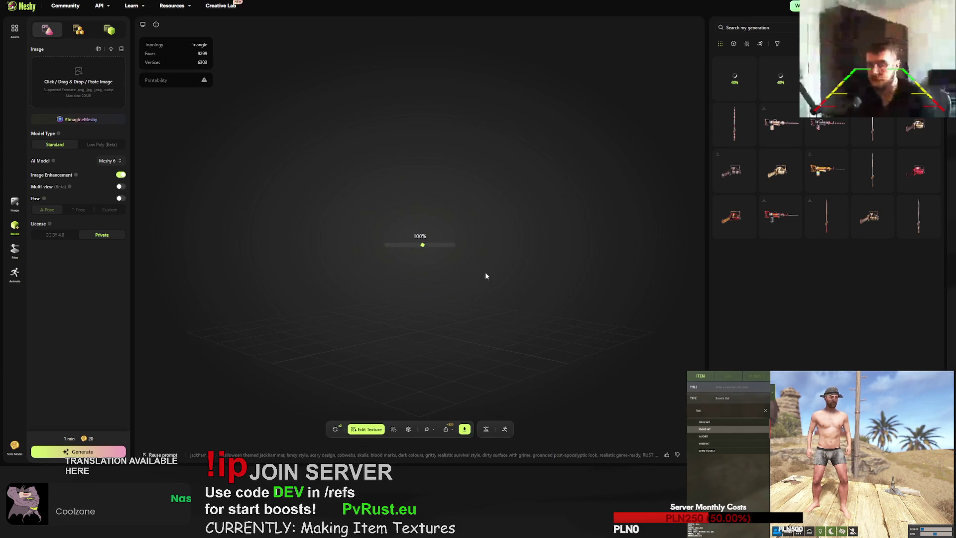
- Zoom into the Halloween jackhammer, request its retexture, then open the in-progress chainsaw generation
scroll(484, 268, up, 5)
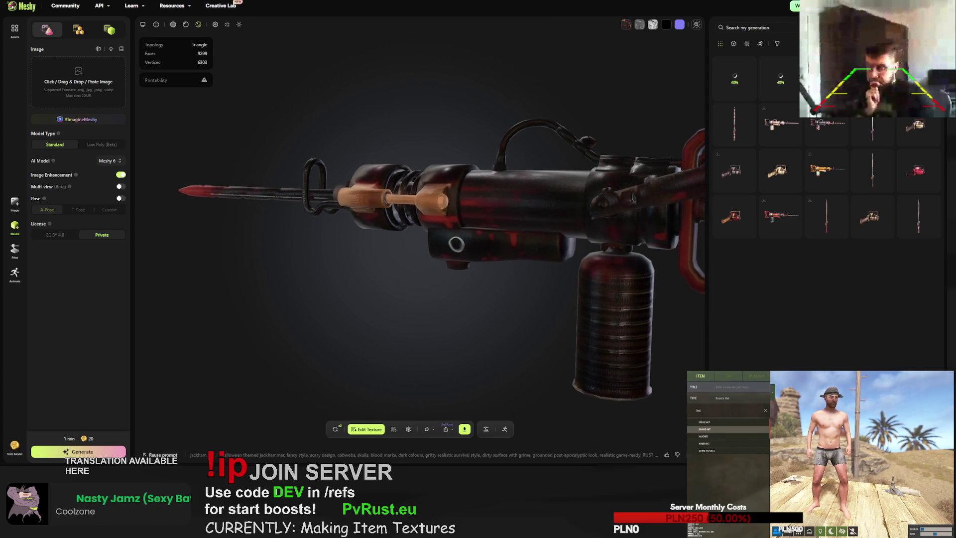
click(335, 429)
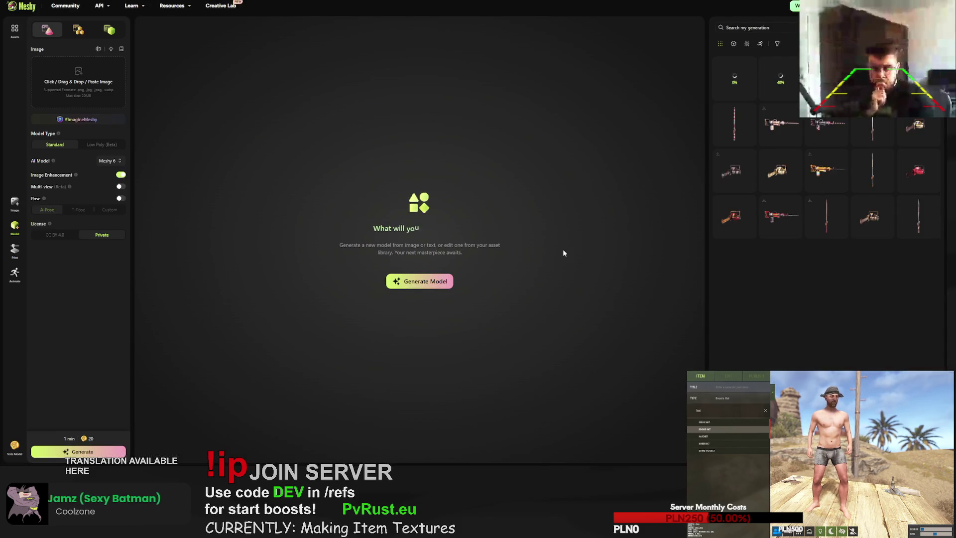
click(780, 79)
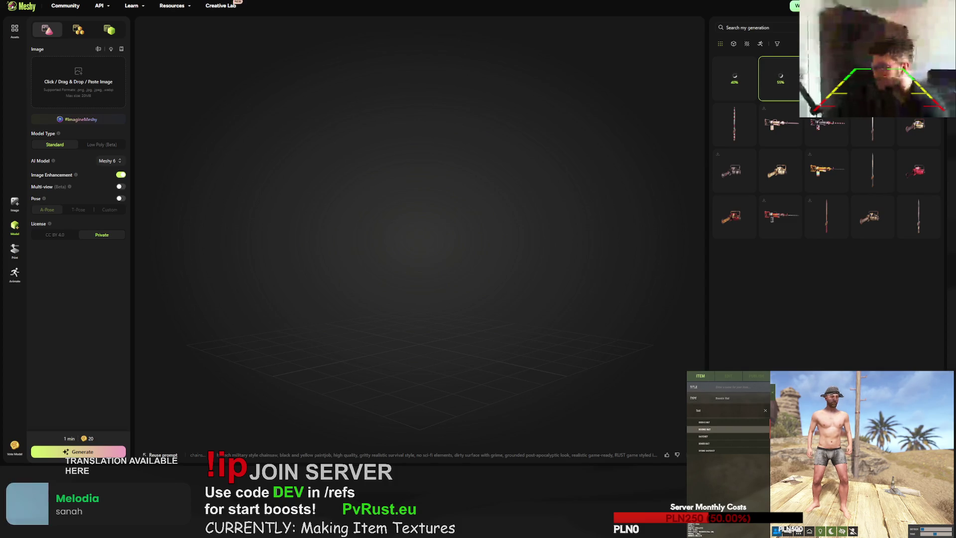
- Rotate the finished chainsaw retexture to view its other side
mouse_move(779, 80)
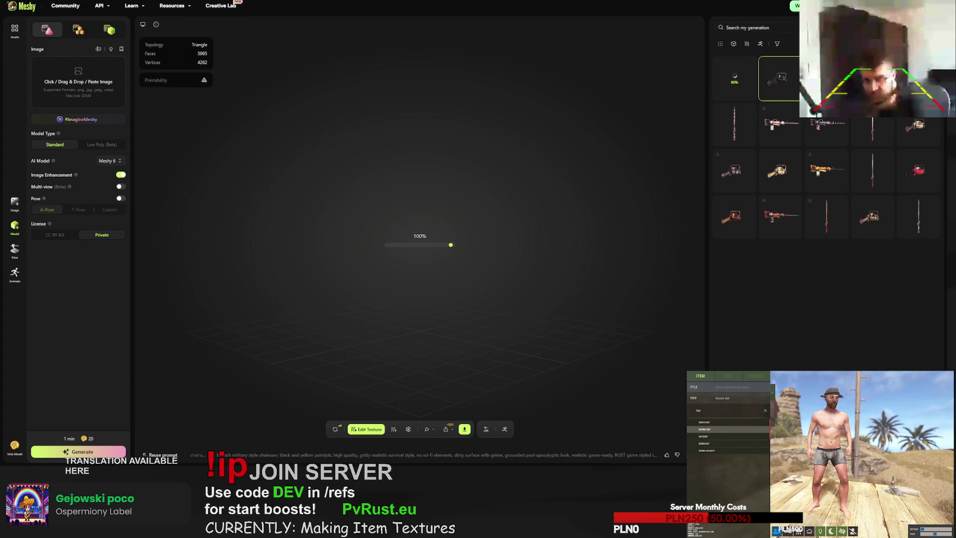
mouse_move(478, 194)
mouse_down()
mouse_move(575, 190)
mouse_move(601, 216)
mouse_up()
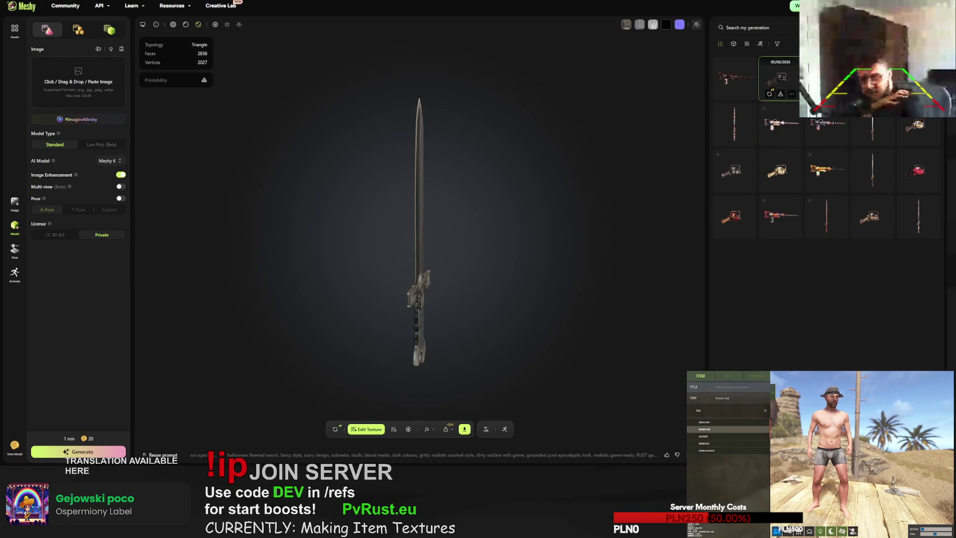
- Send both the sword and the black-and-yellow military chainsaw back for fresh texture versions
click(335, 428)
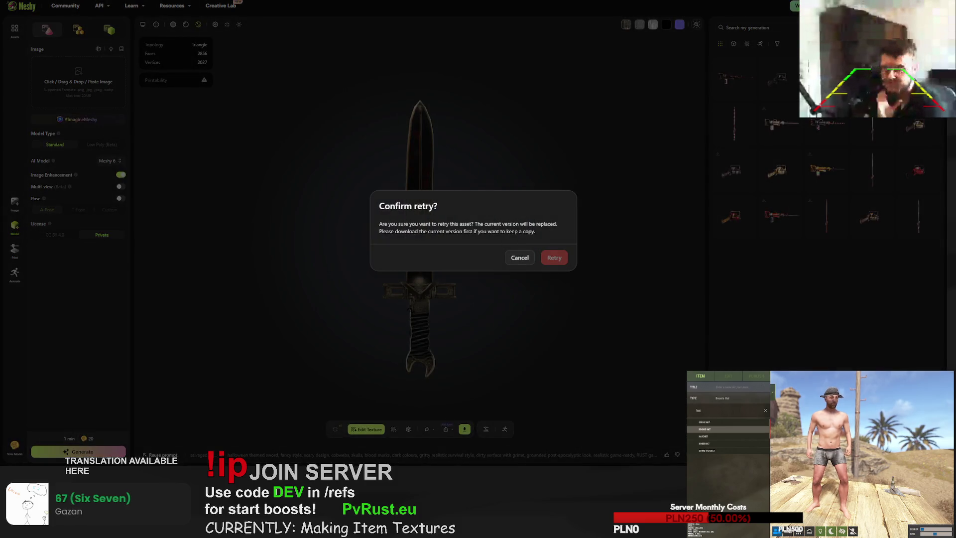
click(554, 258)
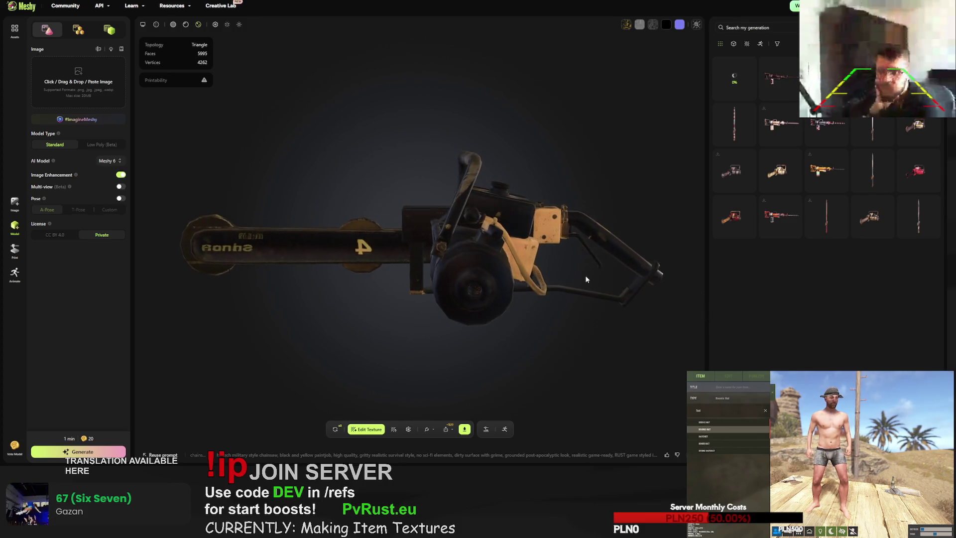
drag(497, 288, 445, 351)
click(335, 428)
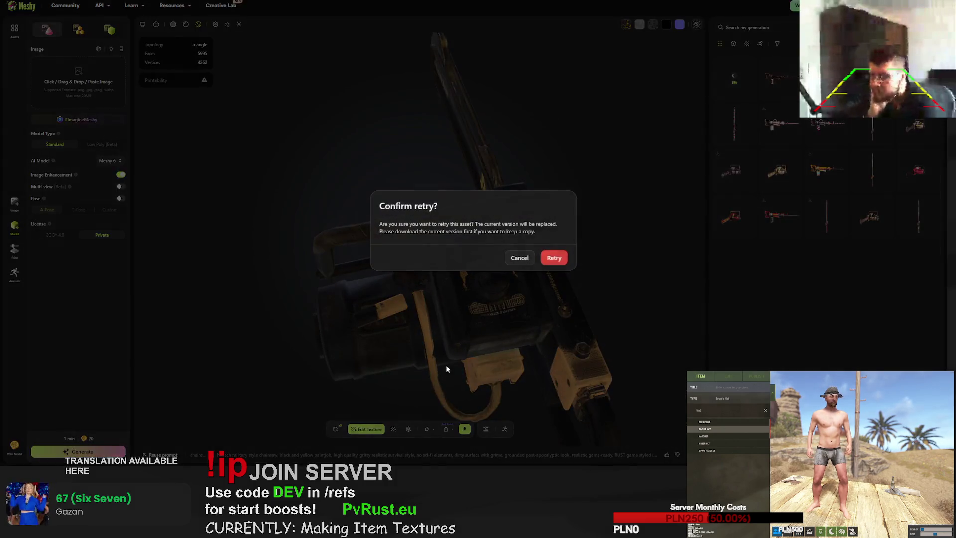
click(554, 257)
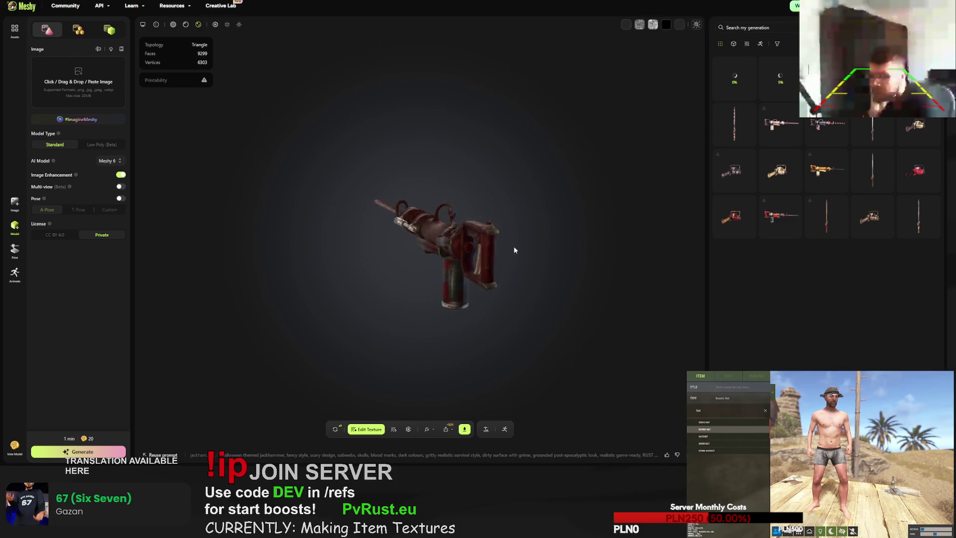
- Retry the jackhammer's texture generation, confirm the replacement, then load the military chainsaw
click(335, 429)
click(557, 257)
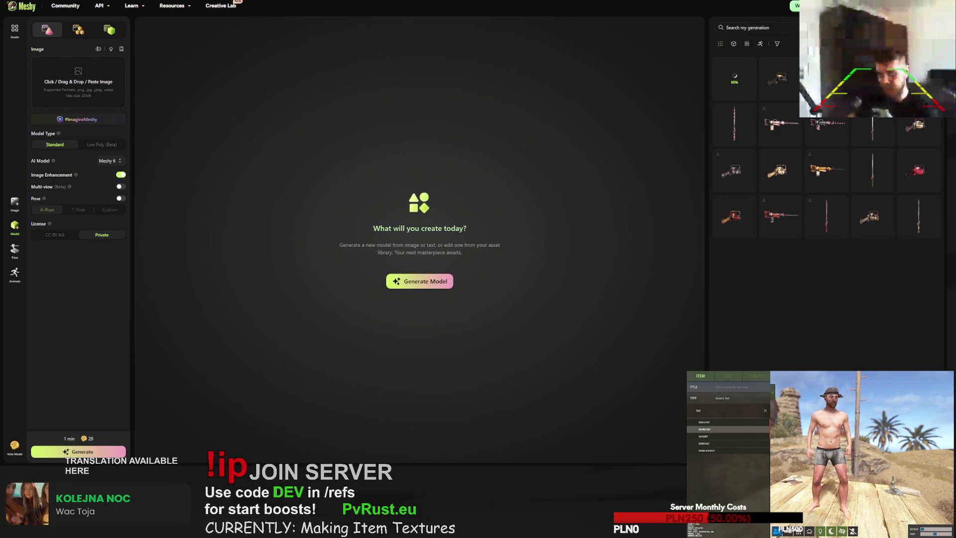
click(778, 79)
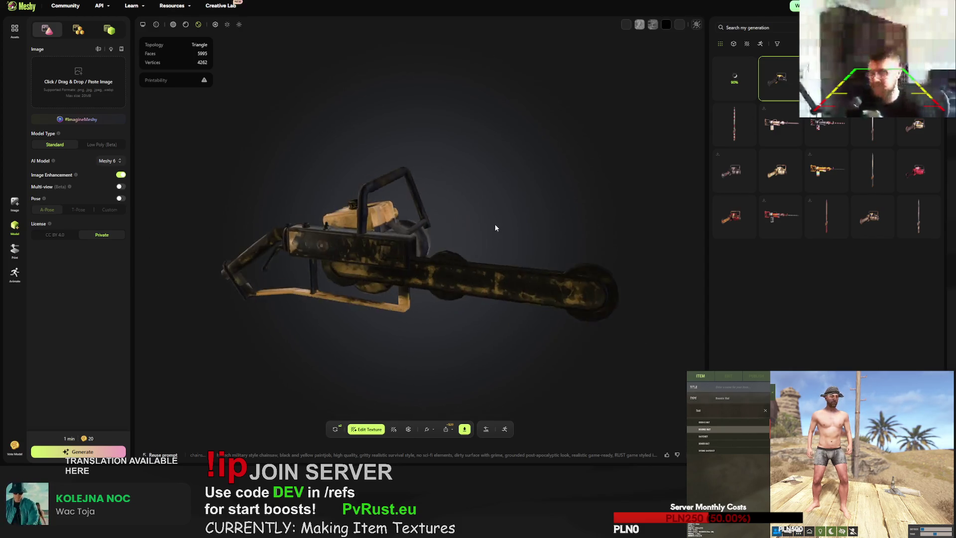
- Retry the chainsaw's texture generation, then load the blood-splattered Halloween sword
mouse_move(511, 218)
mouse_down()
mouse_move(503, 227)
mouse_move(564, 258)
mouse_move(526, 258)
mouse_move(540, 253)
mouse_up()
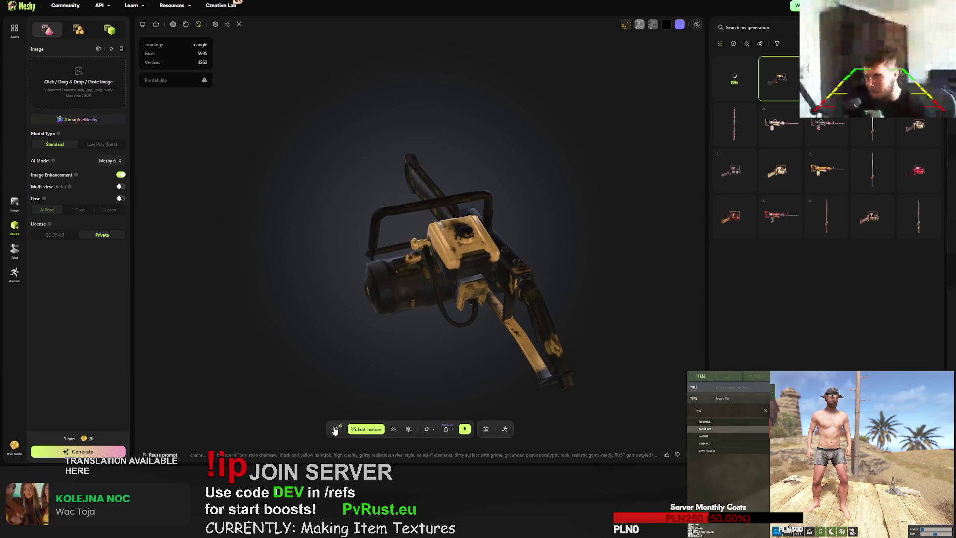
click(335, 428)
click(557, 259)
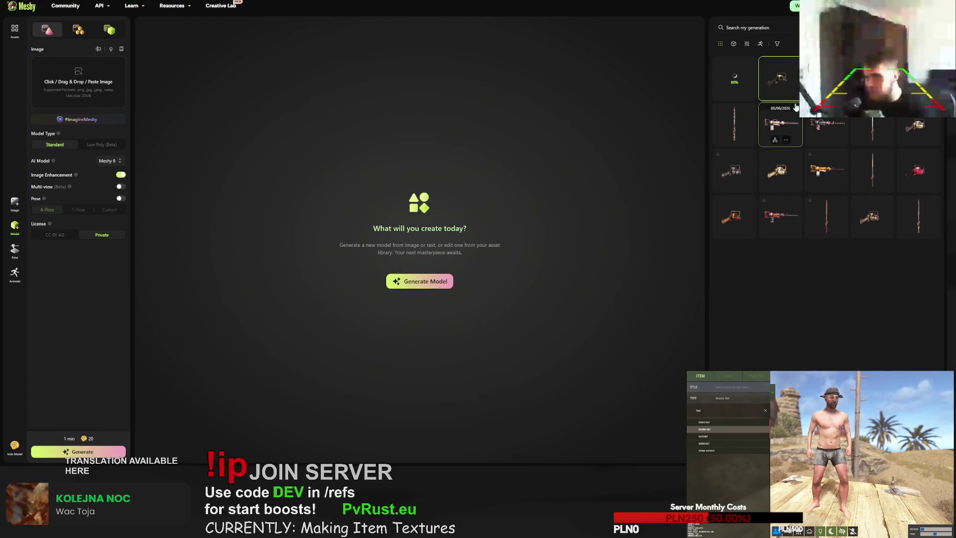
click(736, 80)
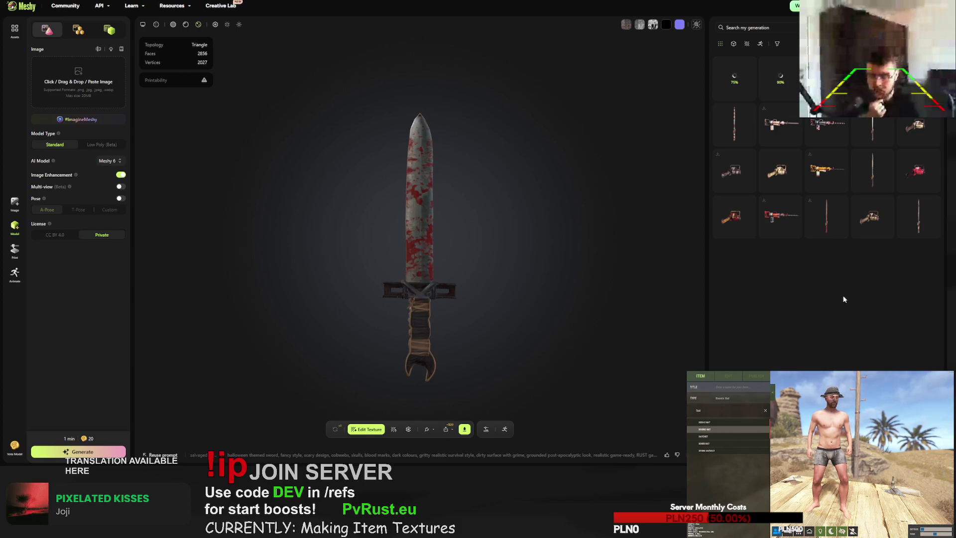
- Load the Halloween jackhammer (9299 faces), orbit it, and select its full texture prompt
drag(493, 288, 488, 300)
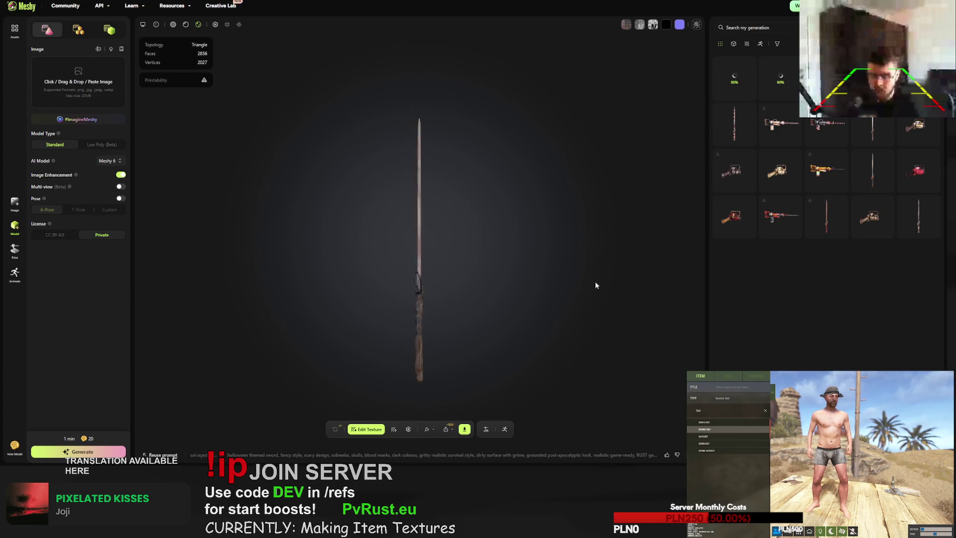
mouse_move(595, 285)
mouse_down()
mouse_move(674, 271)
mouse_move(605, 305)
mouse_move(672, 224)
mouse_up()
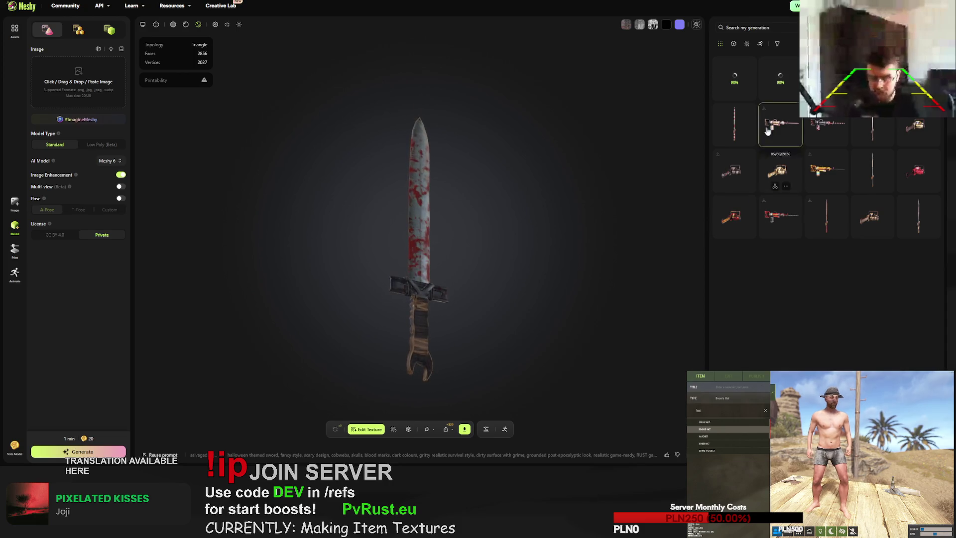
click(780, 81)
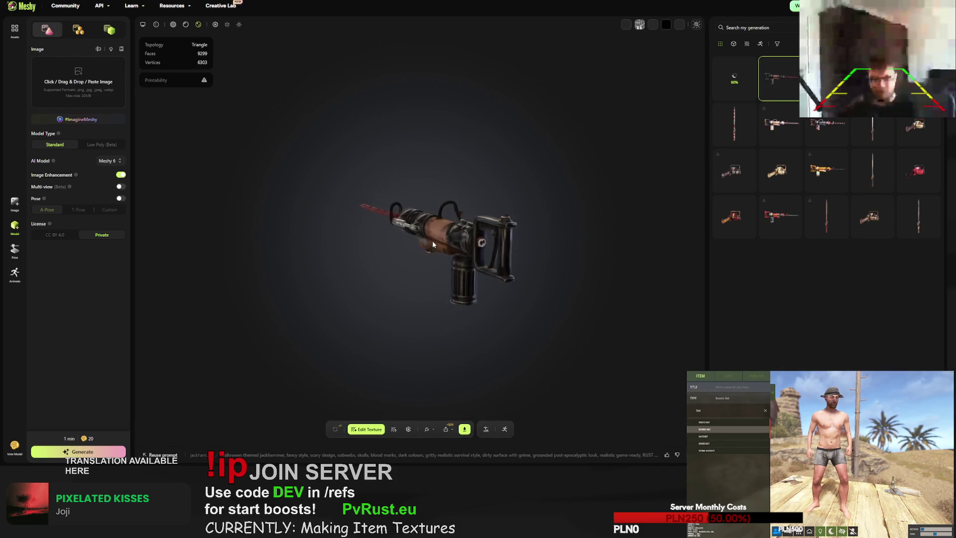
scroll(435, 244, up, 3)
mouse_move(436, 247)
mouse_down()
mouse_move(482, 274)
mouse_move(490, 296)
mouse_move(483, 344)
mouse_move(477, 222)
mouse_move(496, 207)
mouse_move(529, 244)
mouse_move(513, 265)
mouse_move(465, 265)
mouse_move(447, 287)
mouse_move(423, 286)
mouse_move(448, 289)
mouse_up()
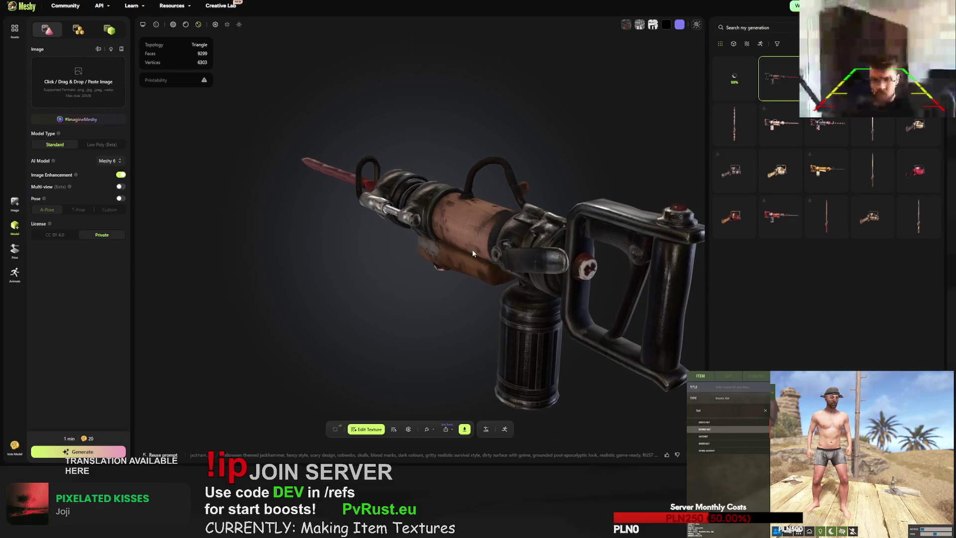
click(427, 457)
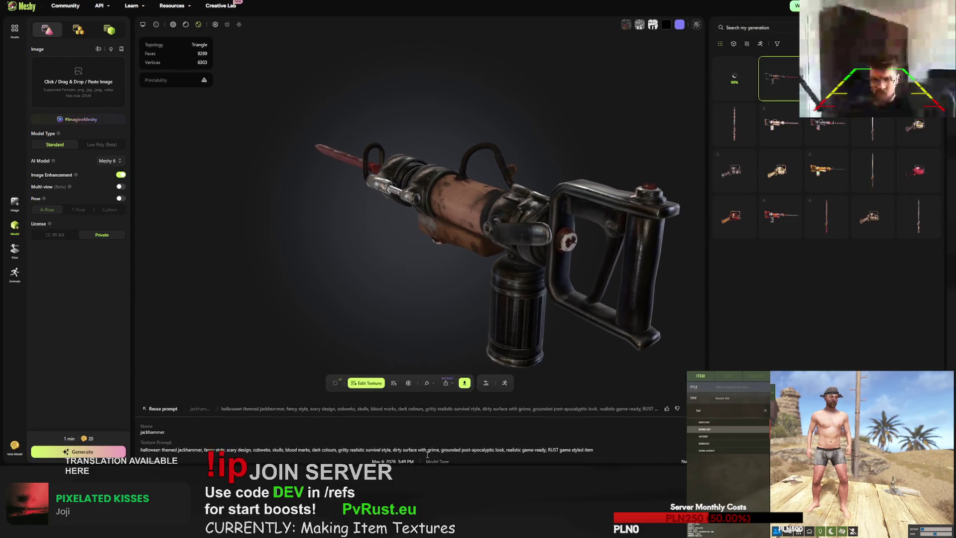
click(233, 424)
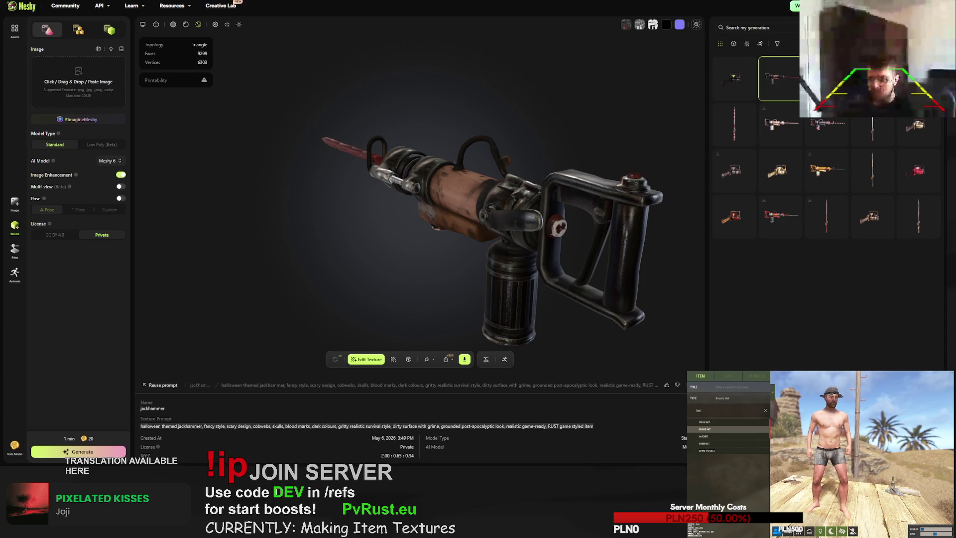
scroll(826, 174, down, 5)
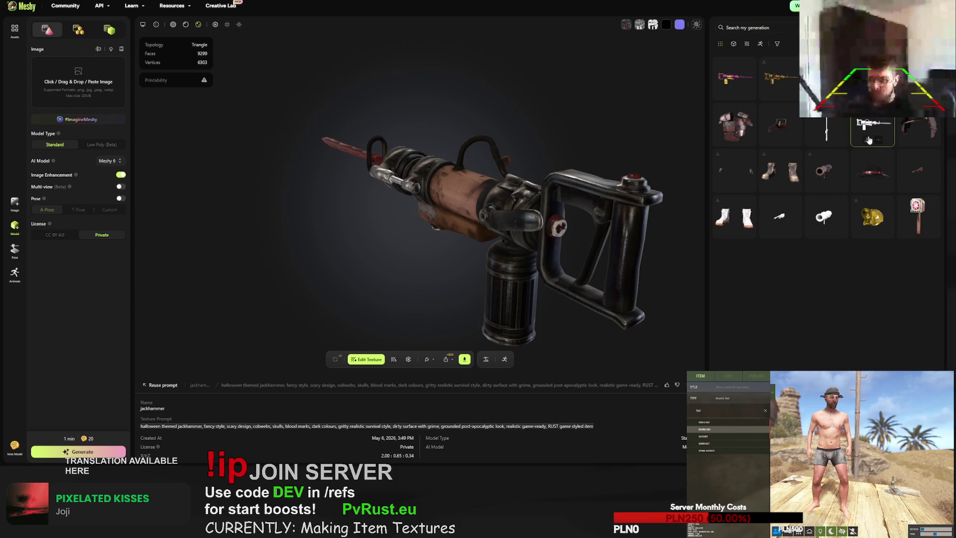
- Texture the plain jackhammer with the Halloween prompt, minus 'blood marks'
click(872, 132)
click(357, 376)
click(394, 218)
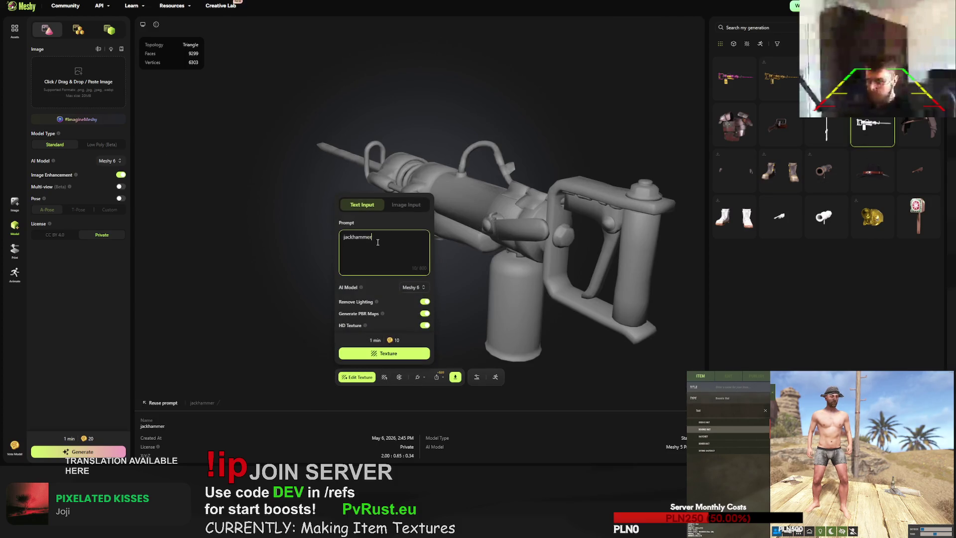
text(halloween themed jackhammer, fancy style, scary design, cobwebs, skulls, blood marks, dark colours, gritty realistic survival style, dirty surface with grime, grounded post-apocalyptic look, realistic game-ready, RUST game styled item)
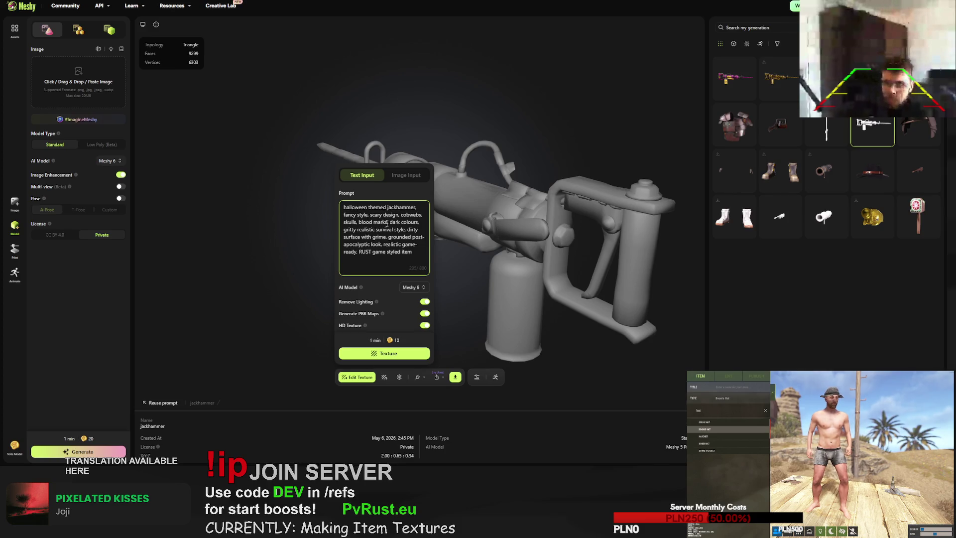
drag(387, 222, 359, 222)
key(BackSpace)
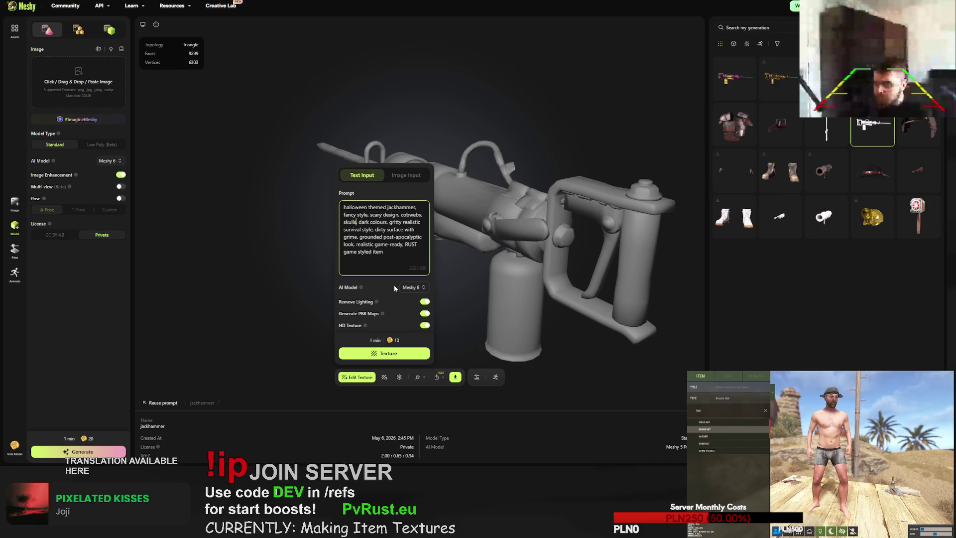
click(396, 354)
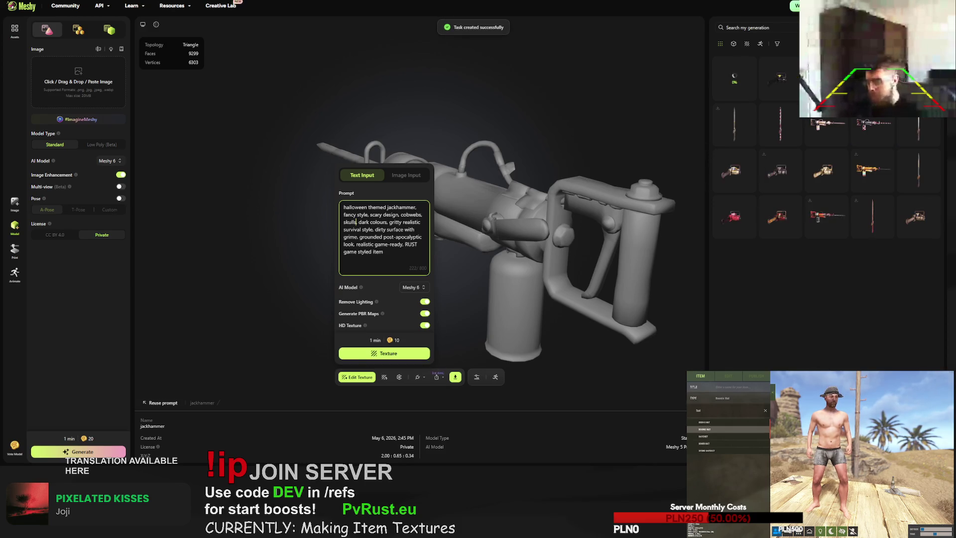
- Select the black-and-yellow chainsaw's texture prompt, then retry that generation
click(727, 168)
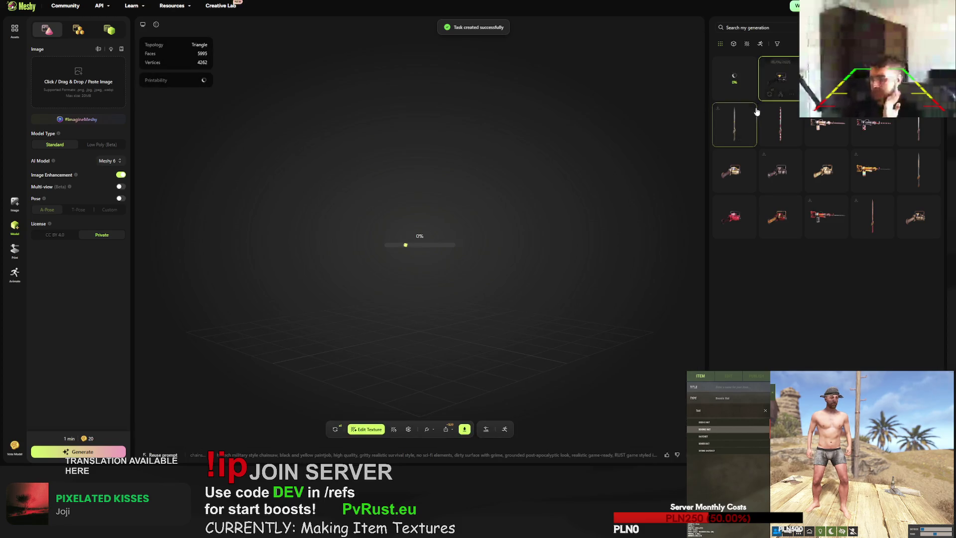
mouse_move(626, 213)
mouse_down()
mouse_move(317, 243)
mouse_move(422, 255)
mouse_up()
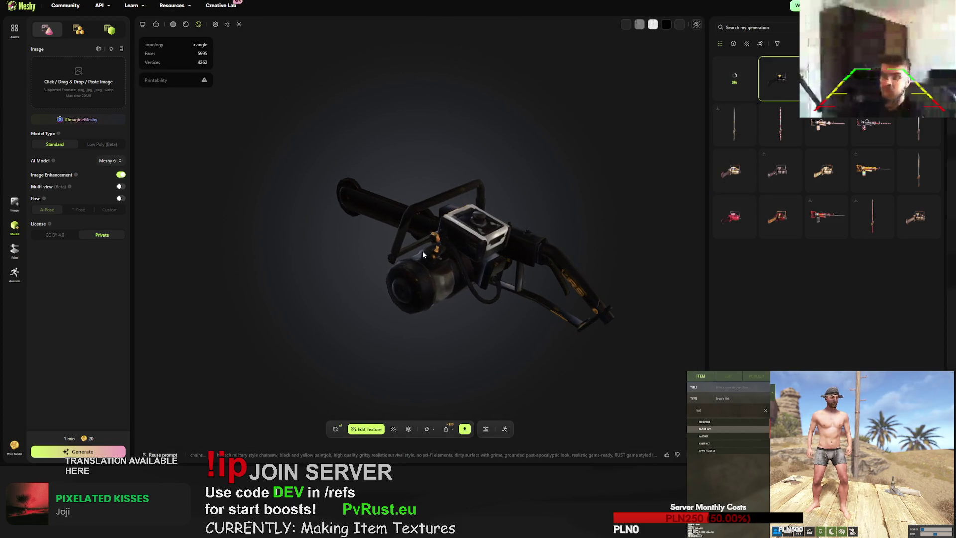
click(355, 456)
triple_click(348, 427)
key(ctrl+c)
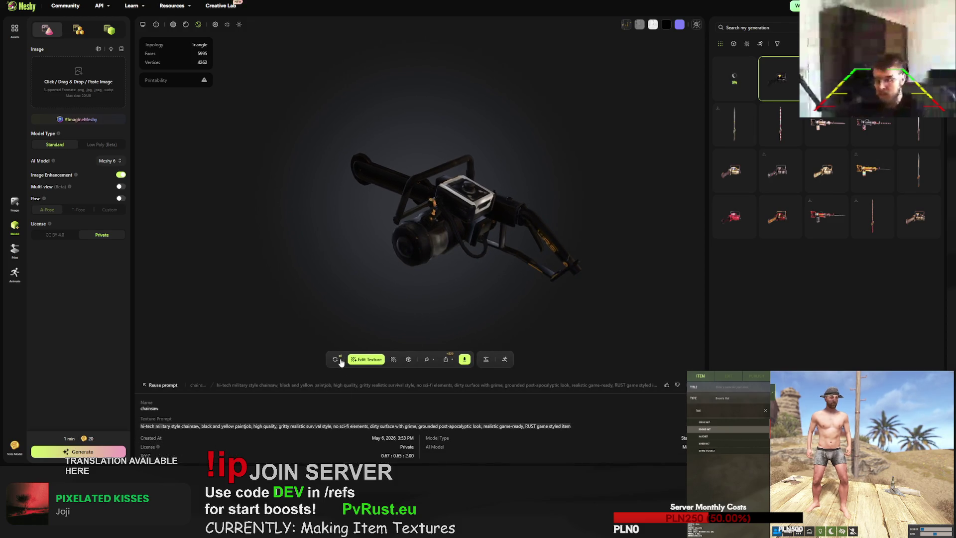
click(336, 360)
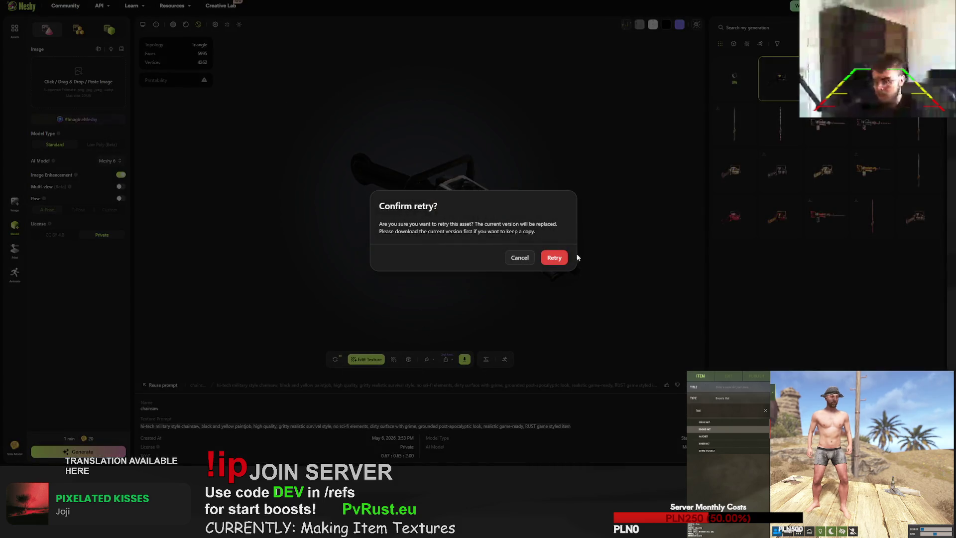
key(F5)
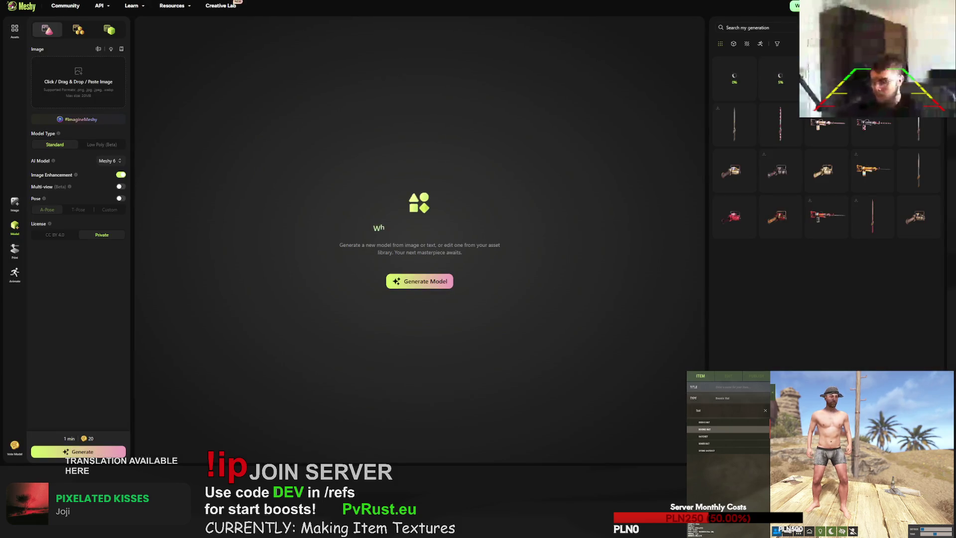
- Load the red chainsaw and select the existing text in its texture prompt field
click(827, 130)
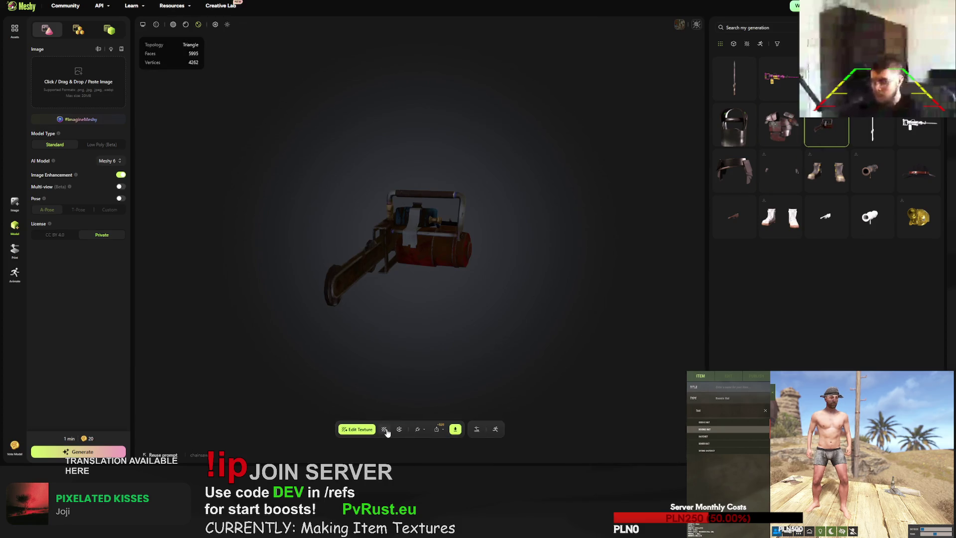
click(384, 428)
click(385, 296)
key(ctrl+a)
- Paste the chainsaw prompt and cut the gritty survival, grime, post-apocalyptic and sci-fi phrases
key(ctrl+v)
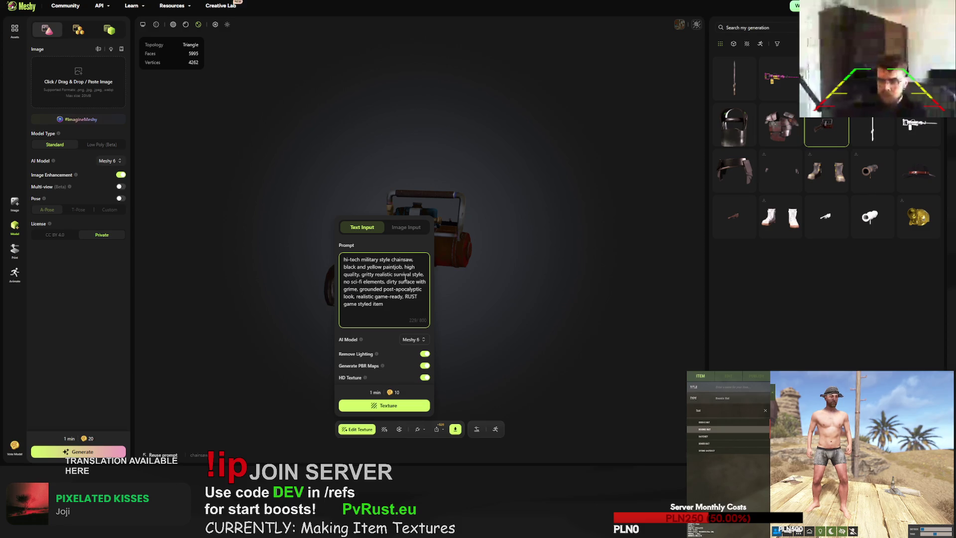
double_click(368, 274)
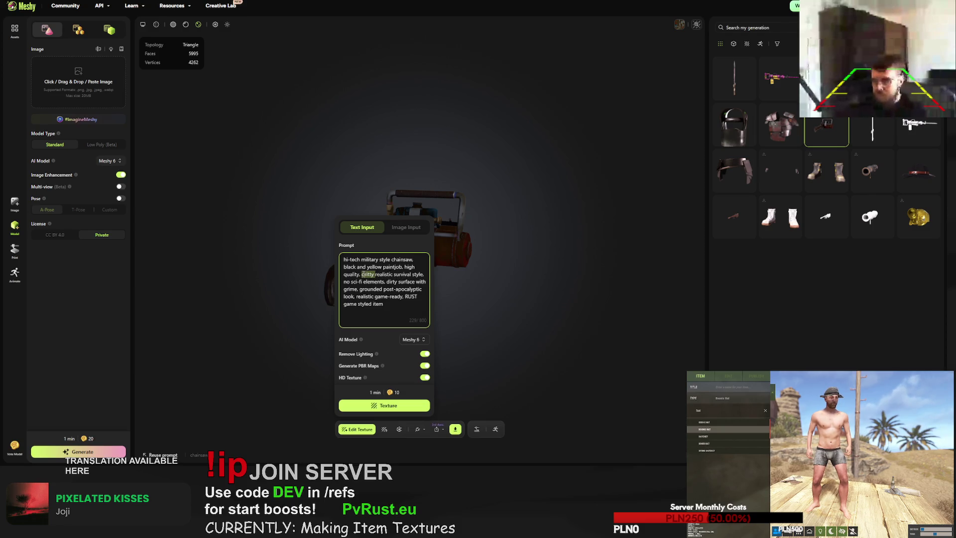
drag(361, 274, 425, 274)
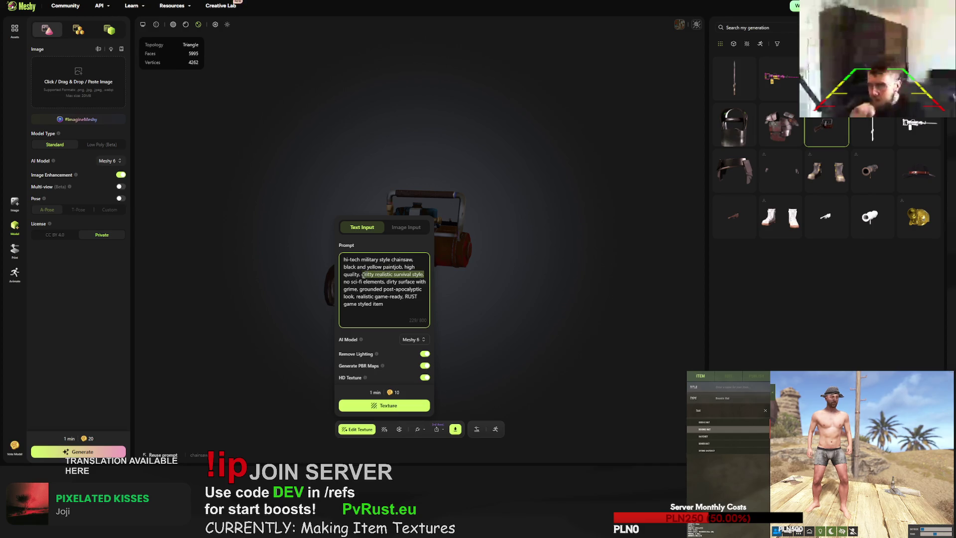
key(BackSpace)
key(BackSpace)
key(BackSpace)
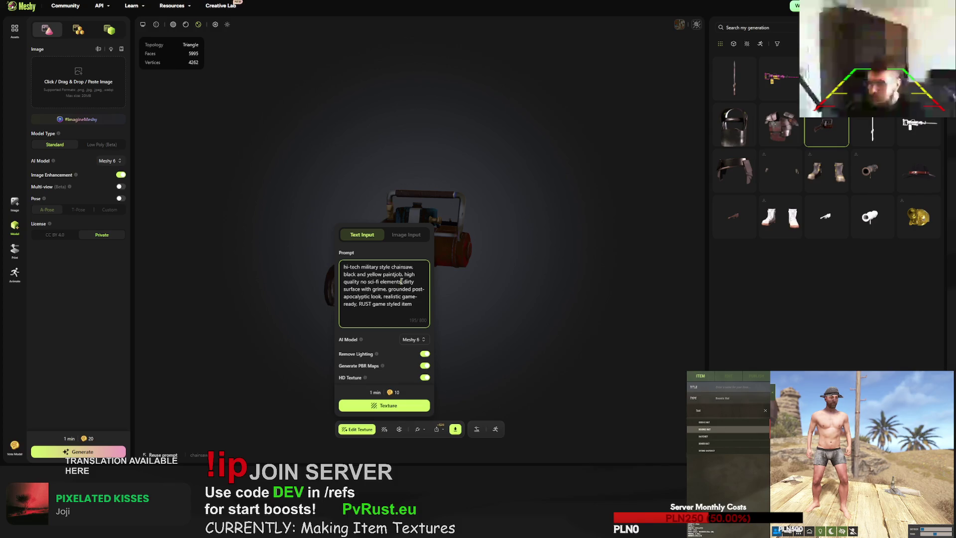
drag(401, 281, 383, 297)
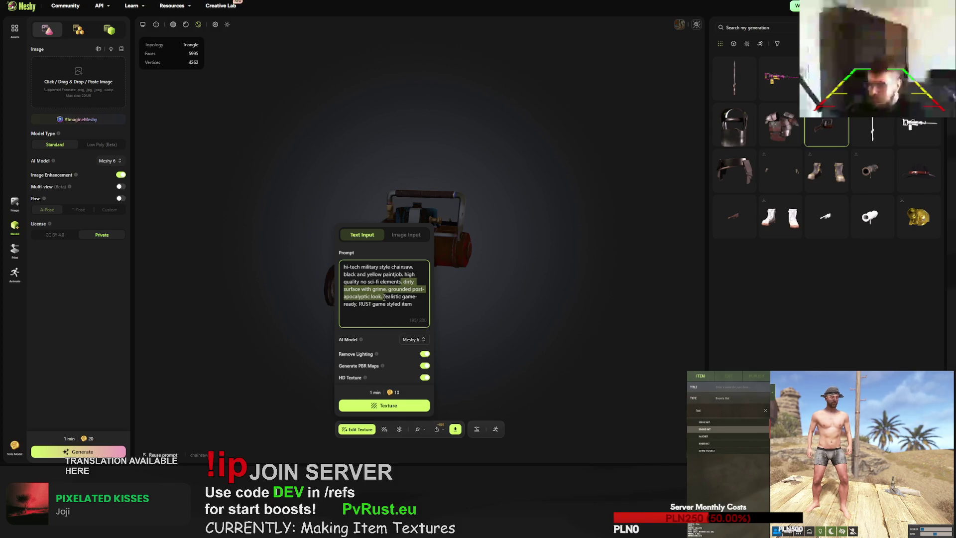
key(BackSpace)
text(,)
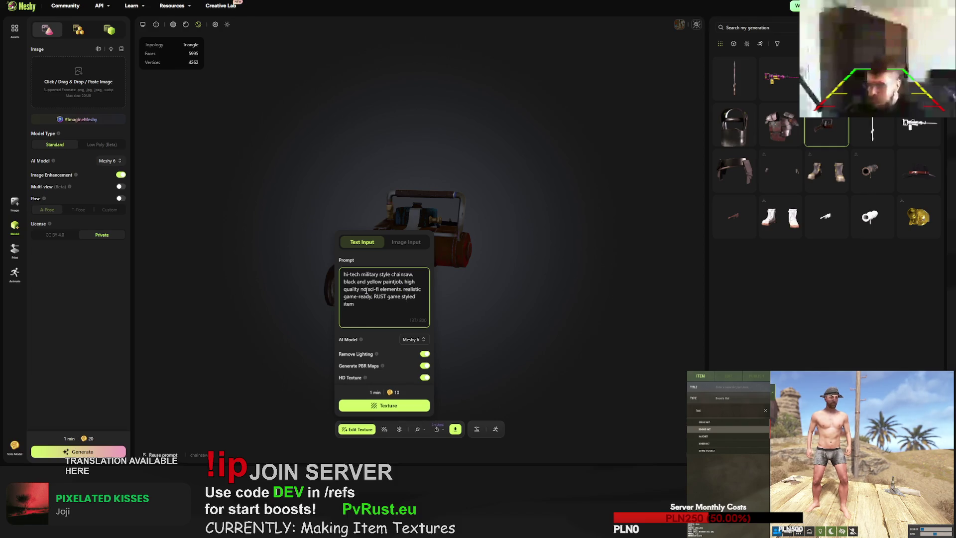
drag(402, 289, 367, 289)
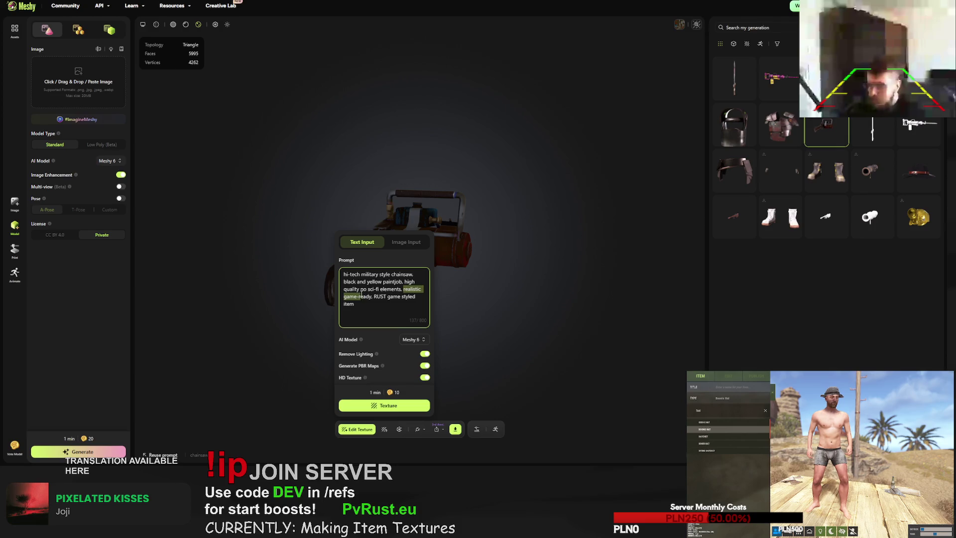
key(BackSpace)
text(, no text)
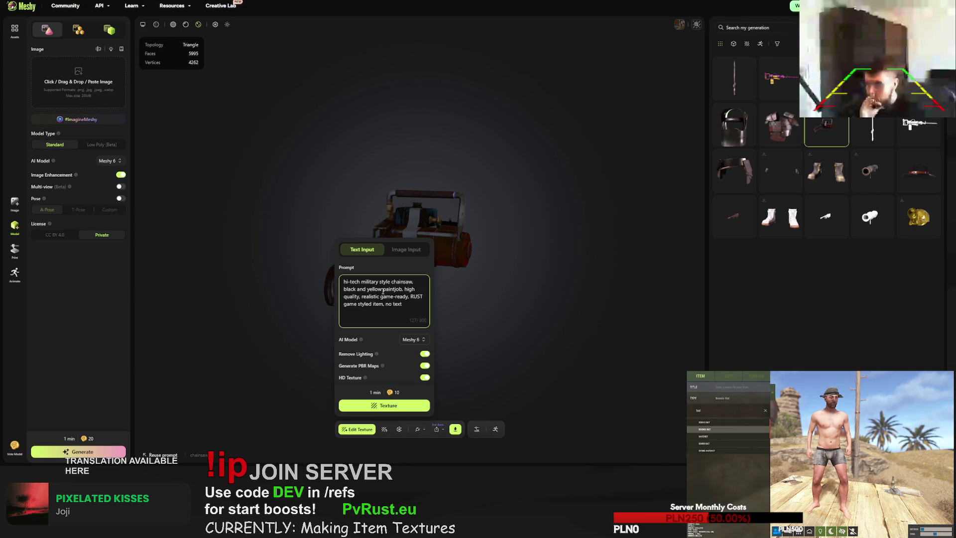
- Briefly try 'top-tier' in the prompt, remove it, and start texturing the chainsaw
click(403, 289)
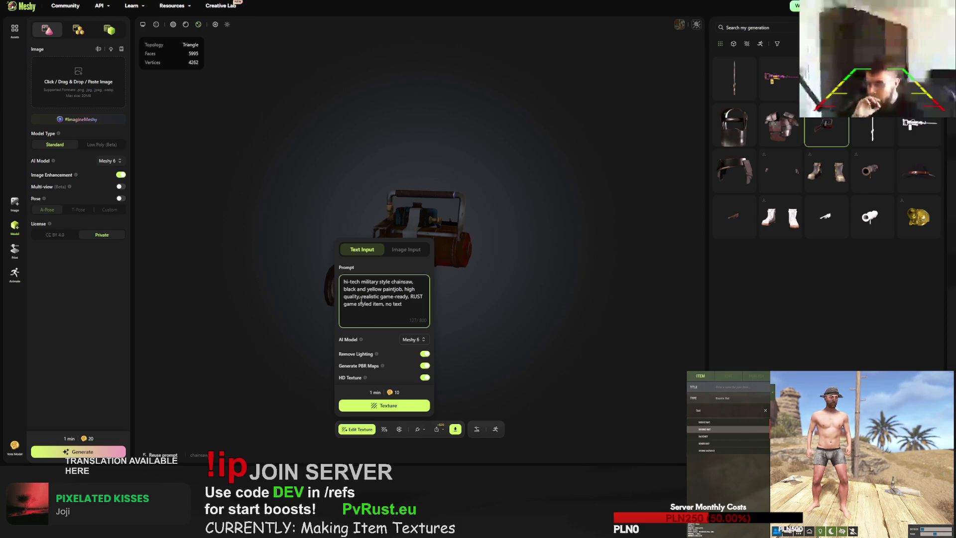
click(369, 293)
text(top-tier)
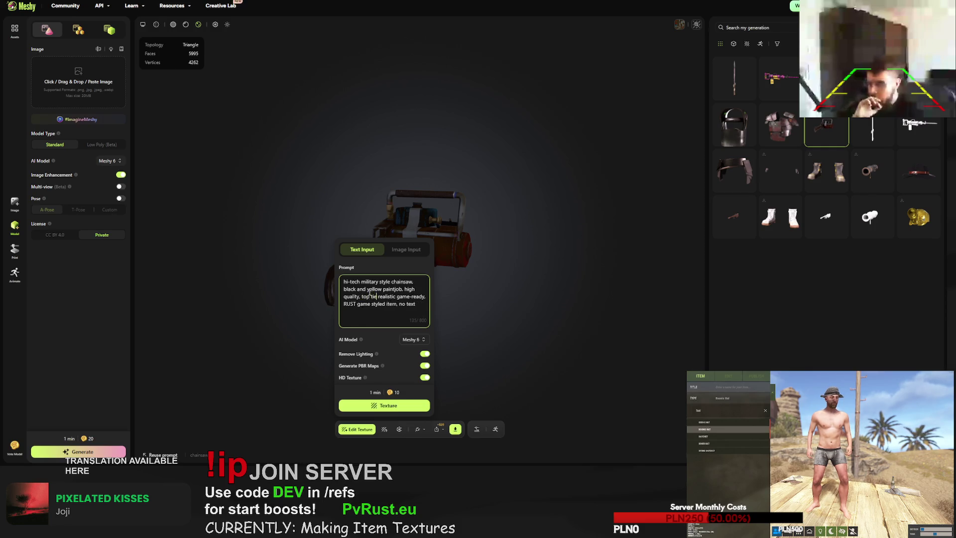
key(BackSpace)
key(BackSpace)
key(BackSpace)
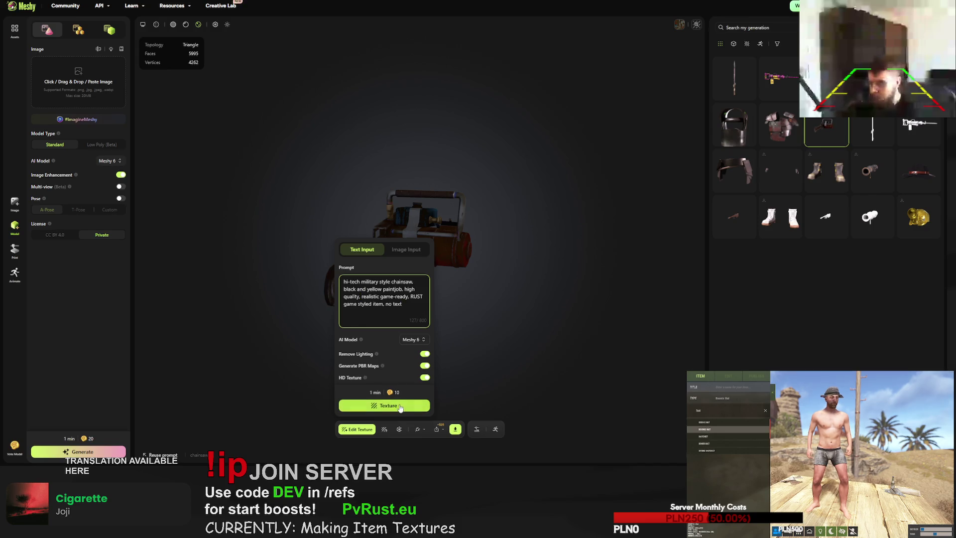
triple_click(406, 299)
click(406, 298)
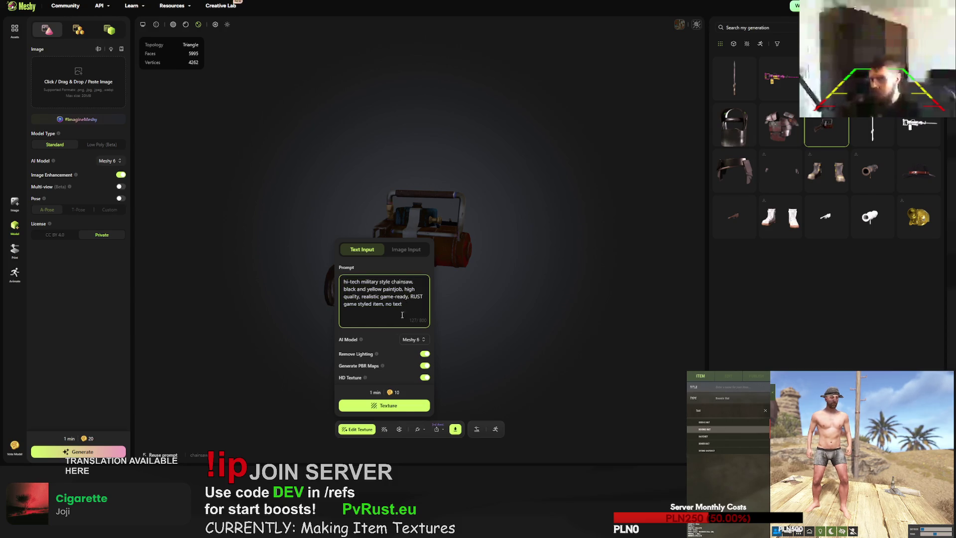
click(392, 409)
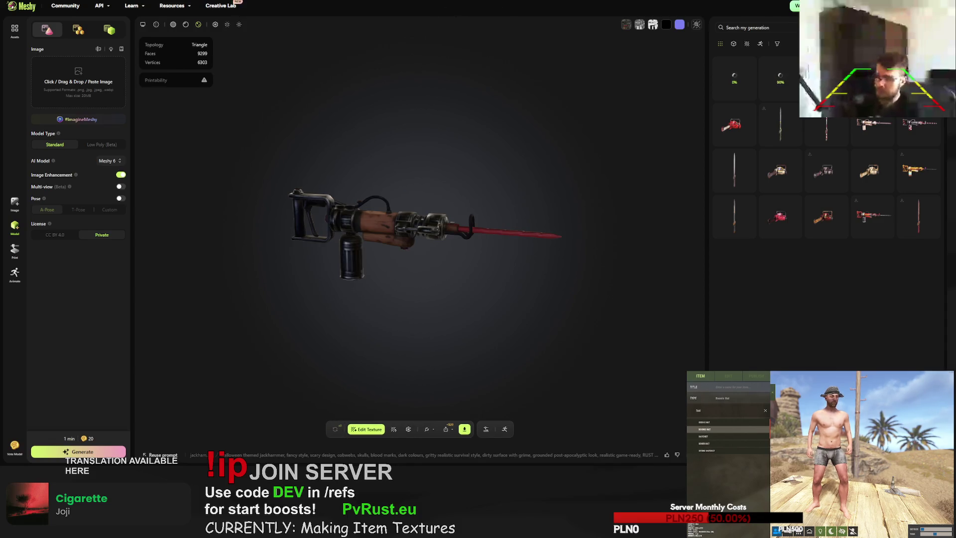
- Load the dark Halloween jackhammer, orbit and zoom to inspect it, and request a retry
click(782, 75)
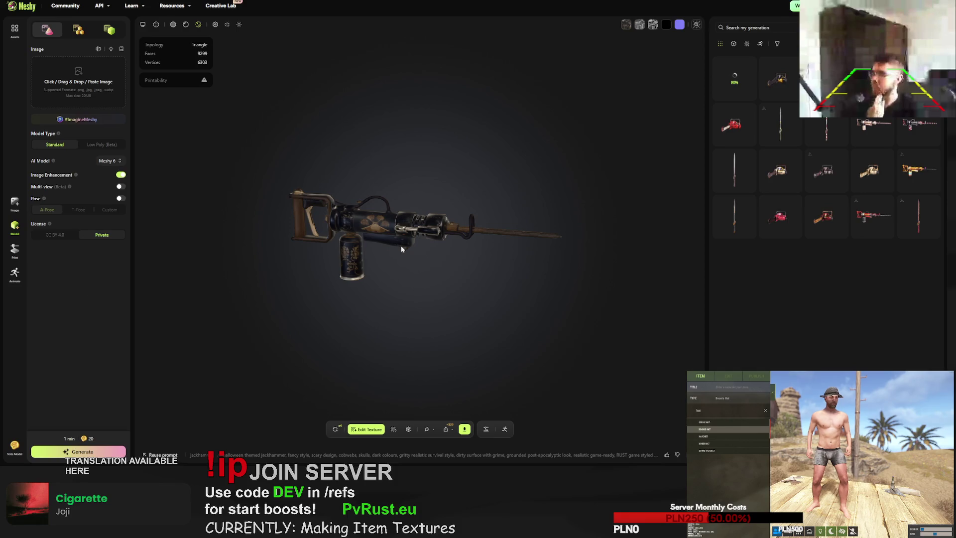
mouse_move(376, 249)
mouse_down()
mouse_move(416, 234)
mouse_move(488, 231)
mouse_move(448, 240)
mouse_move(501, 240)
mouse_move(475, 244)
mouse_move(466, 263)
mouse_move(551, 247)
mouse_move(445, 237)
mouse_move(405, 321)
mouse_up()
scroll(448, 240, up, 5)
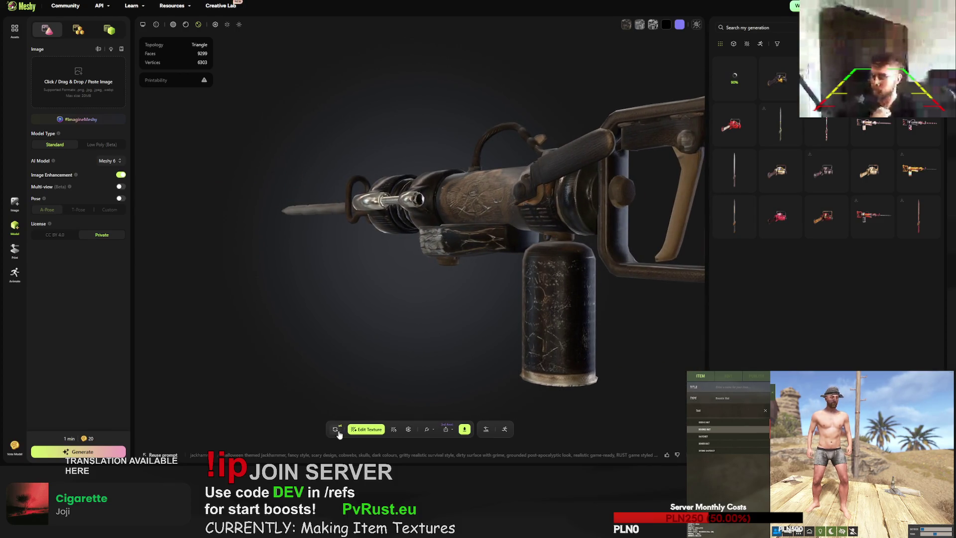
click(335, 429)
- Confirm the jackhammer retry, then orbit and zoom around the chainsaw
click(551, 258)
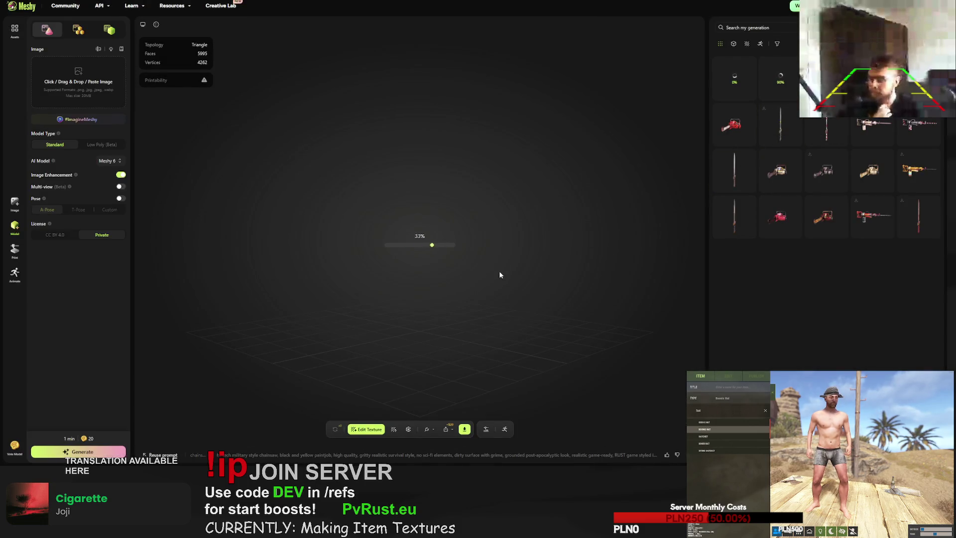
mouse_move(428, 264)
mouse_down()
mouse_move(633, 263)
mouse_move(474, 261)
mouse_move(486, 265)
mouse_move(428, 250)
mouse_move(465, 210)
mouse_up()
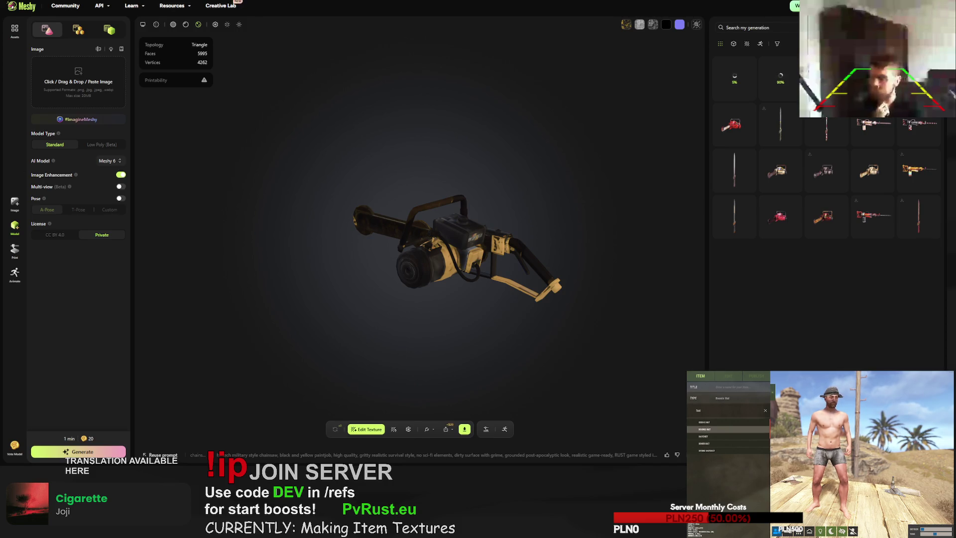
scroll(418, 302, up, 5)
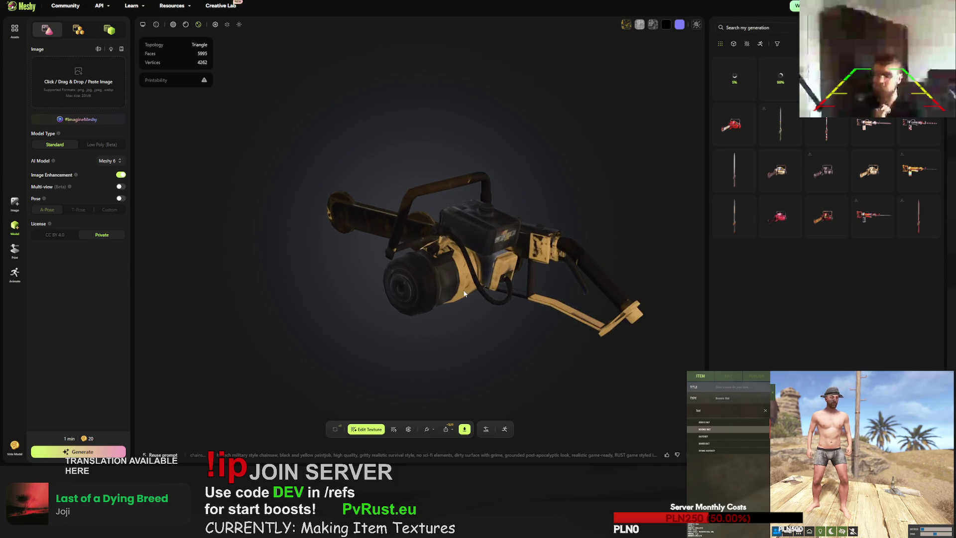
mouse_move(418, 302)
mouse_down()
mouse_move(481, 273)
mouse_move(389, 312)
mouse_move(409, 279)
mouse_move(406, 297)
mouse_move(401, 289)
mouse_up()
scroll(390, 312, up, 5)
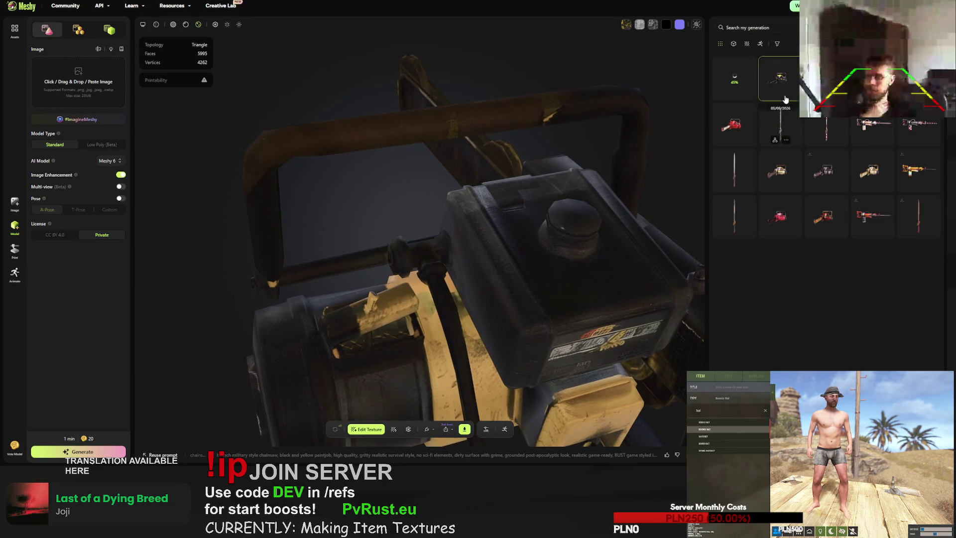
- Load the black-and-yellow chainsaw, inspect its handle and engine, and request a retry
click(782, 82)
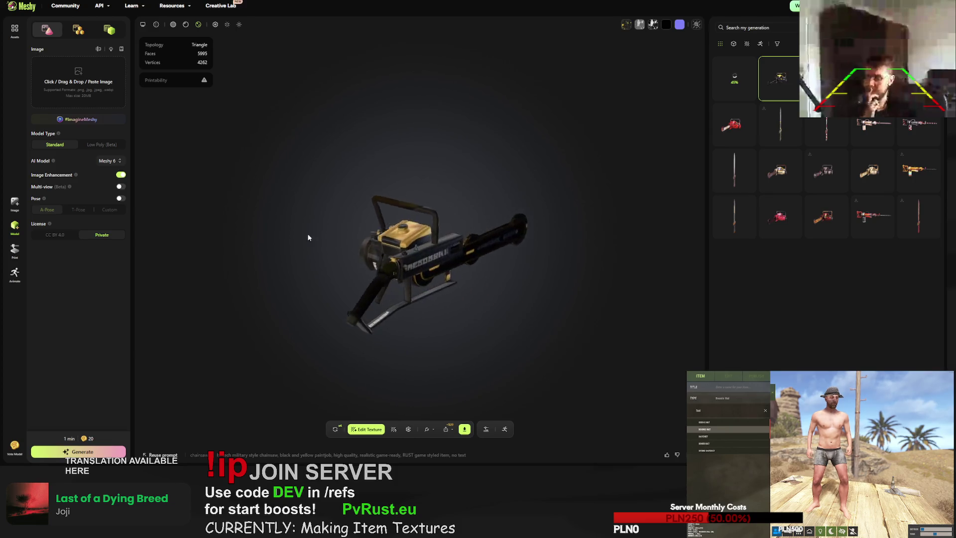
scroll(424, 262, up, 5)
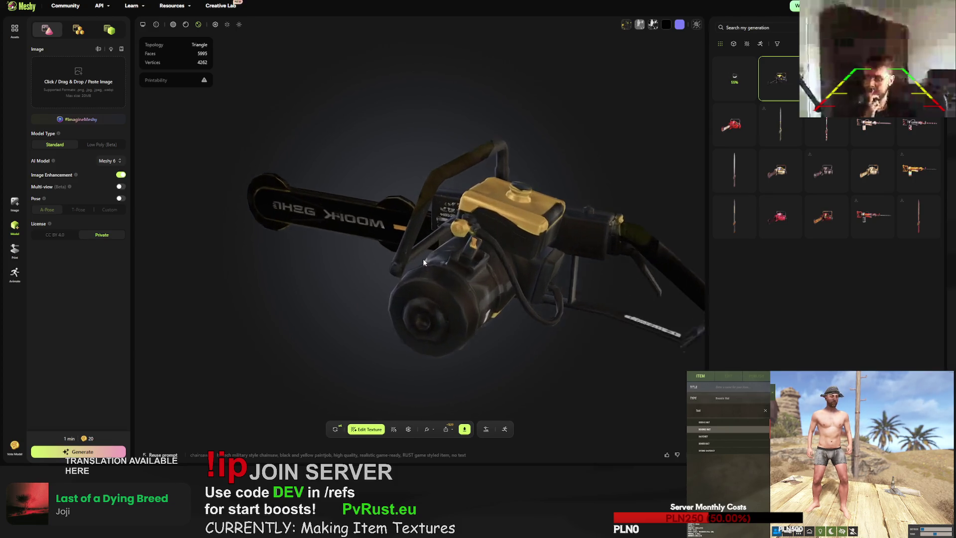
mouse_move(423, 258)
mouse_down()
mouse_move(509, 246)
mouse_move(249, 245)
mouse_move(367, 257)
mouse_move(371, 214)
mouse_move(375, 240)
mouse_up()
click(336, 428)
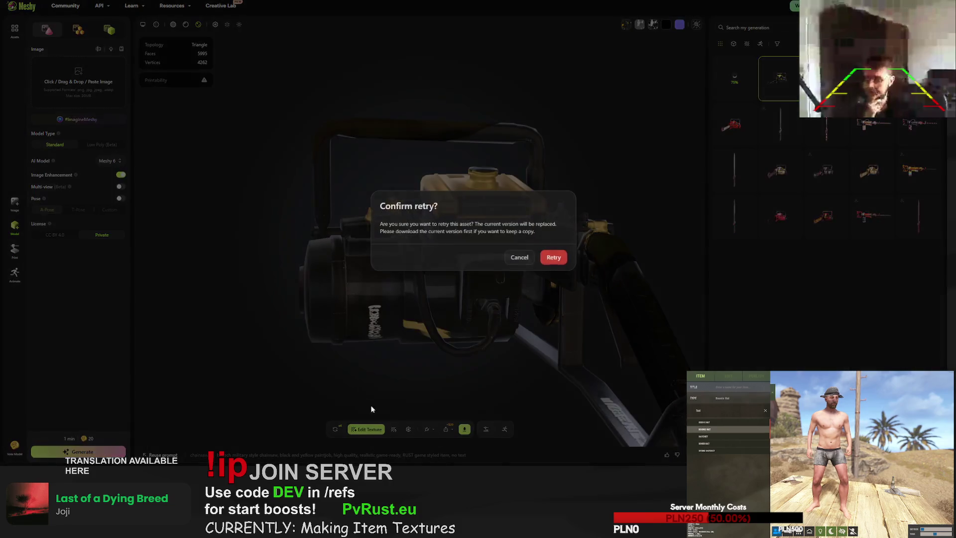
- Confirm the chainsaw retry, retry the failed jackhammer, and check both generations' progress
click(553, 258)
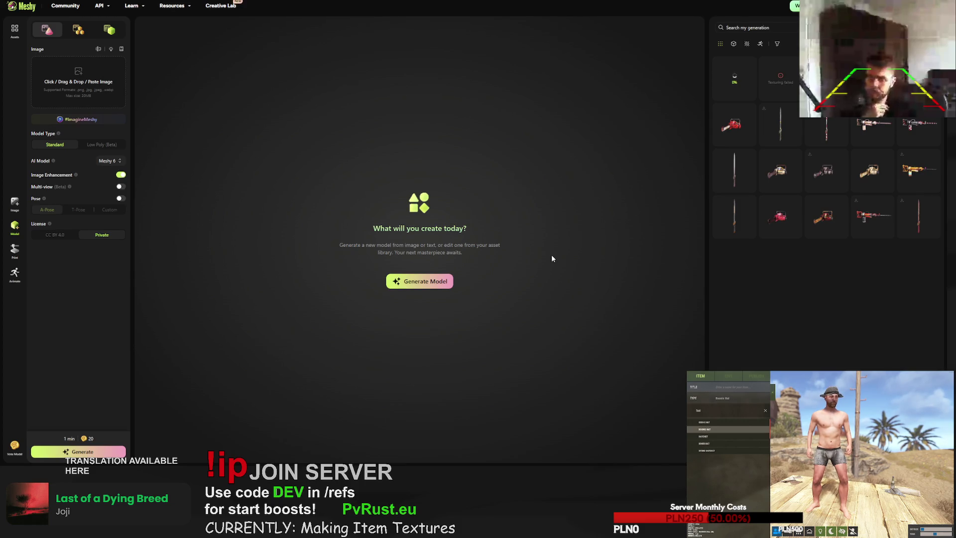
click(796, 79)
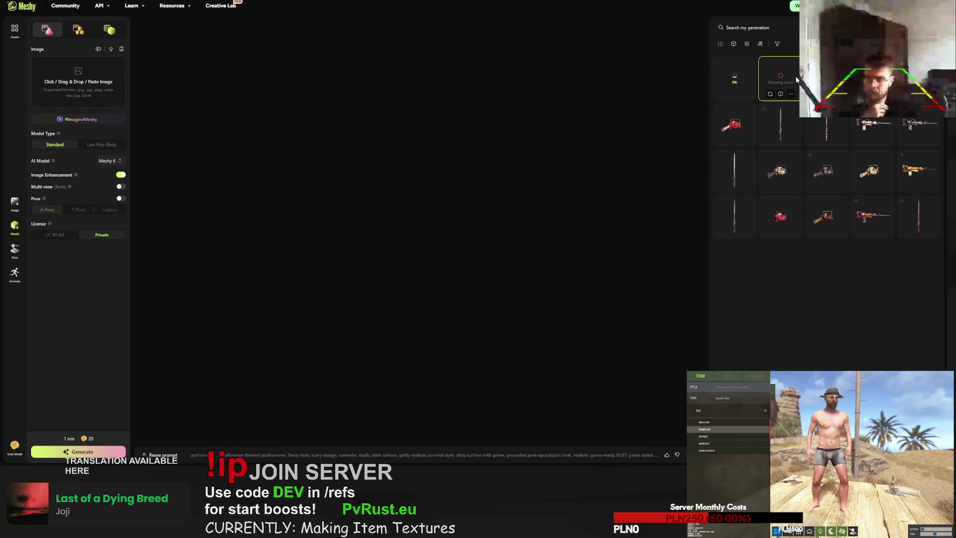
click(771, 95)
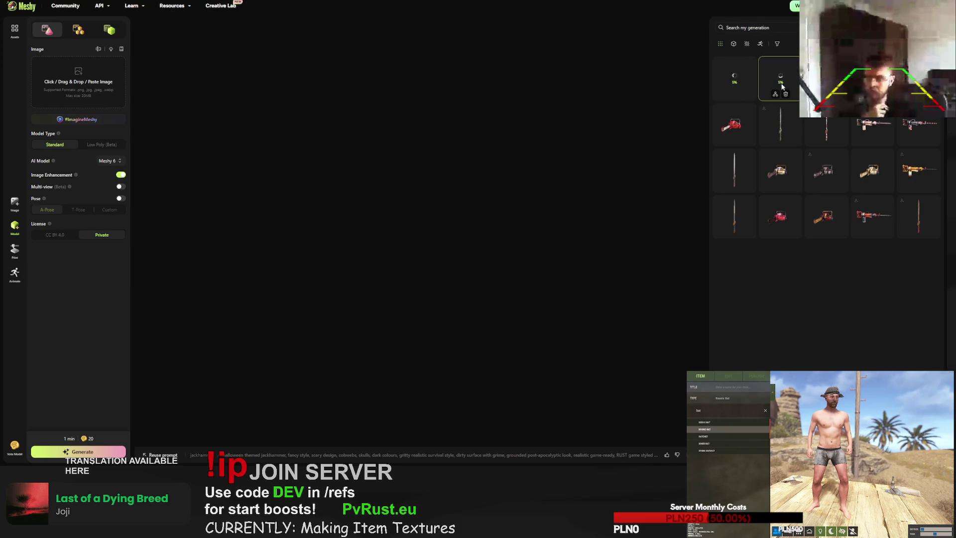
click(772, 73)
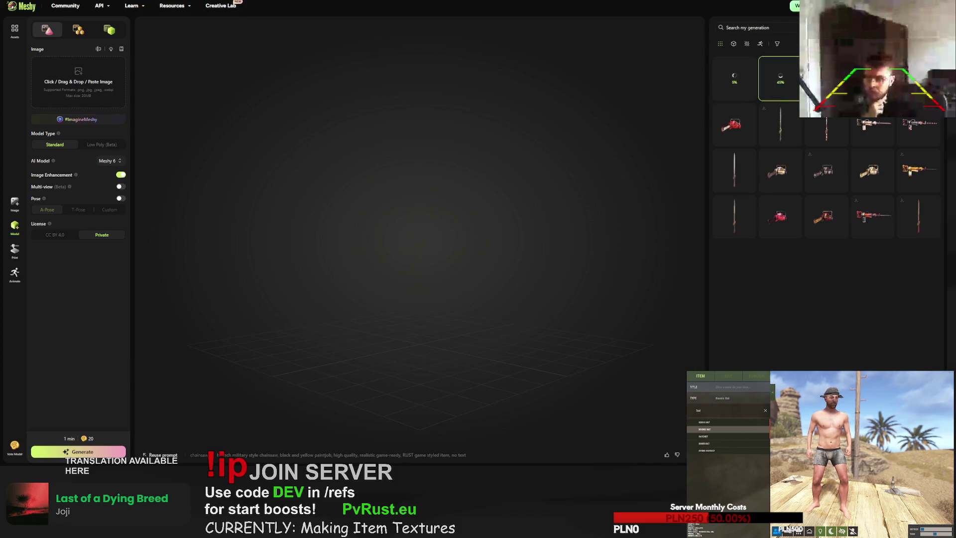
click(739, 76)
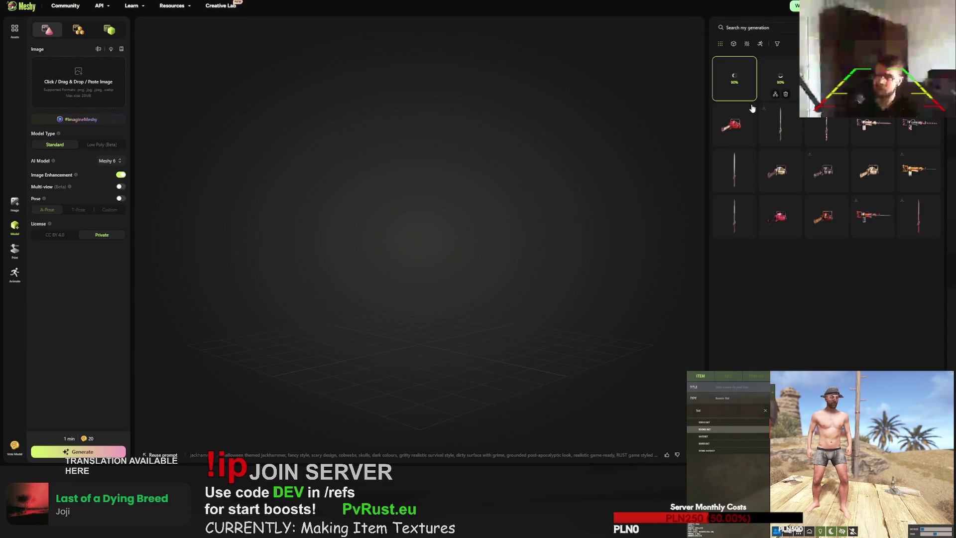
mouse_move(784, 72)
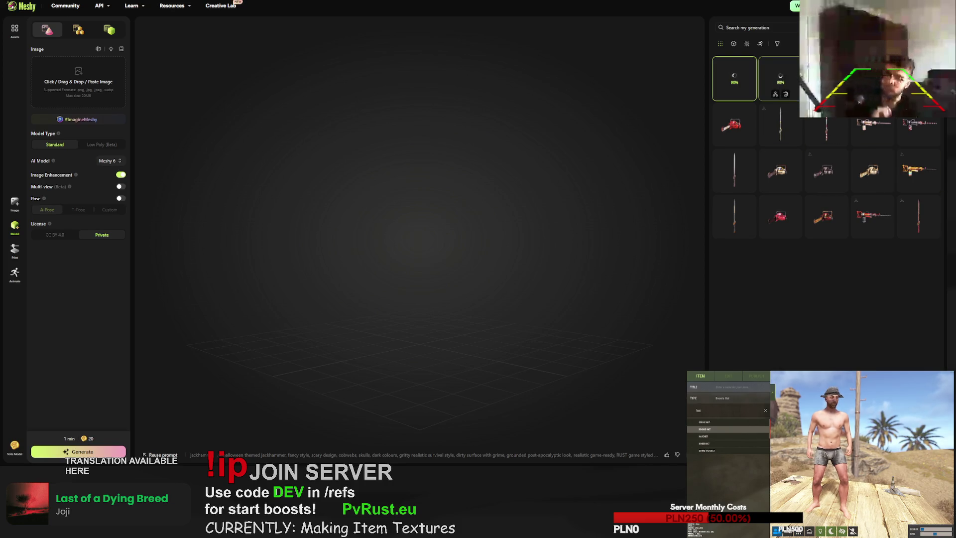
- Load the finished yellow chainsaw and inspect its engine cap, side and handle up close
click(735, 78)
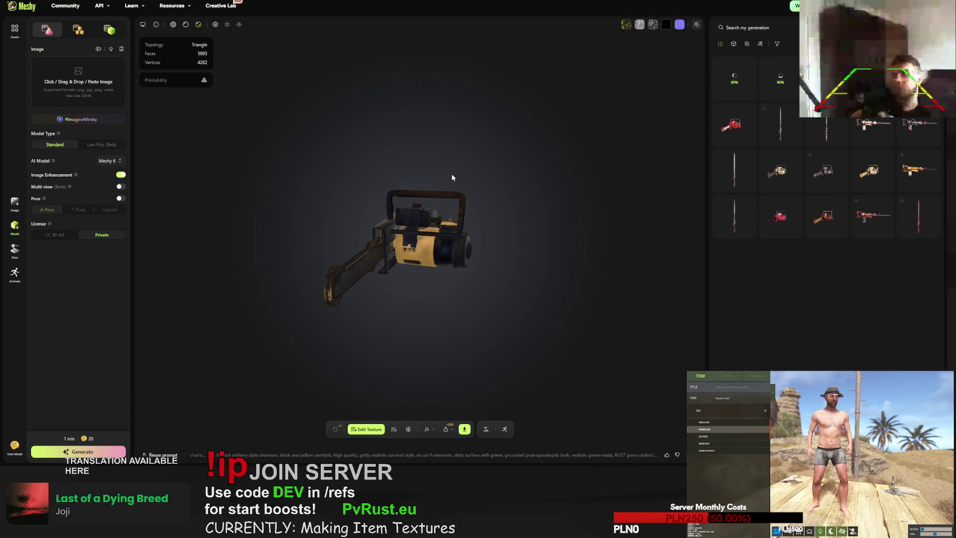
drag(500, 221, 498, 238)
scroll(497, 255, up, 8)
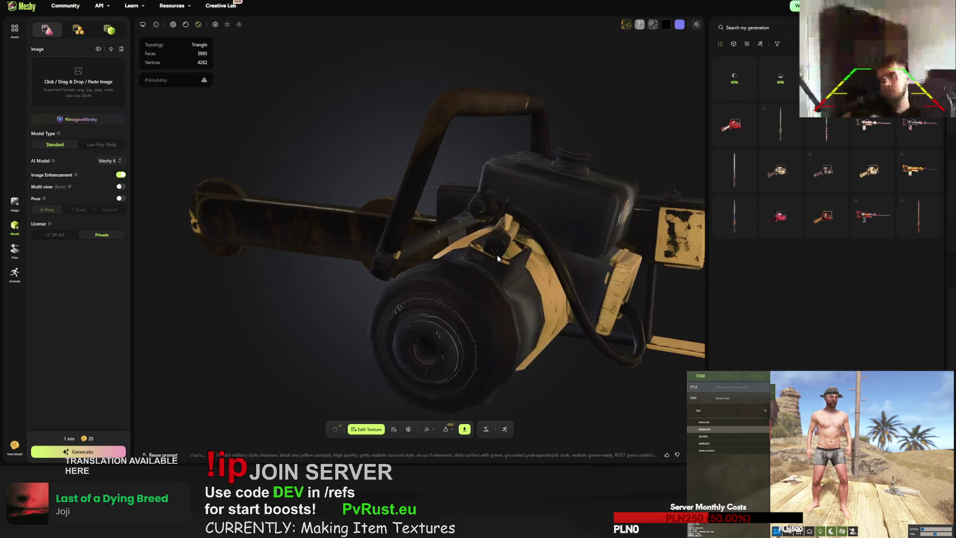
mouse_move(438, 207)
mouse_down()
mouse_move(446, 149)
mouse_move(613, 169)
mouse_move(634, 219)
mouse_move(500, 270)
mouse_move(421, 265)
mouse_move(431, 249)
mouse_up()
scroll(521, 213, up, 10)
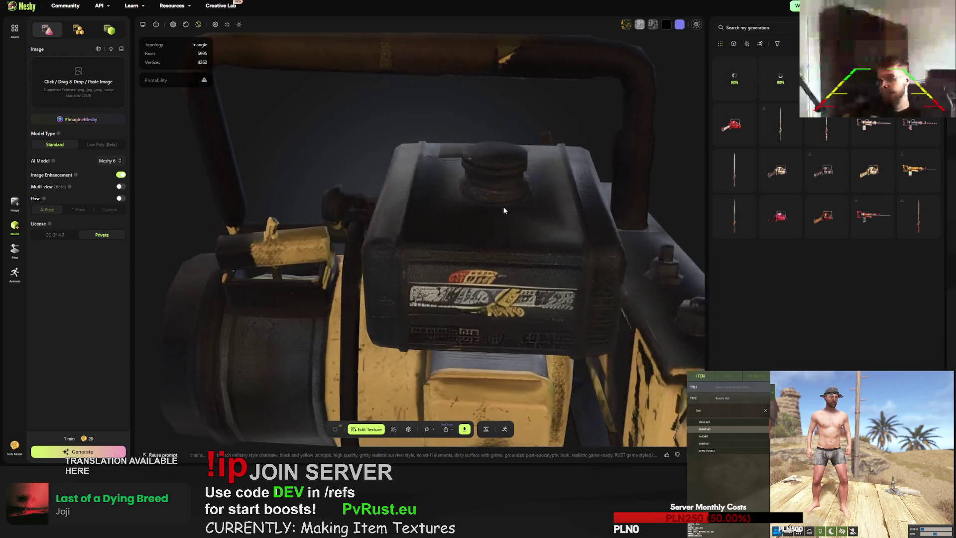
scroll(498, 202, up, 5)
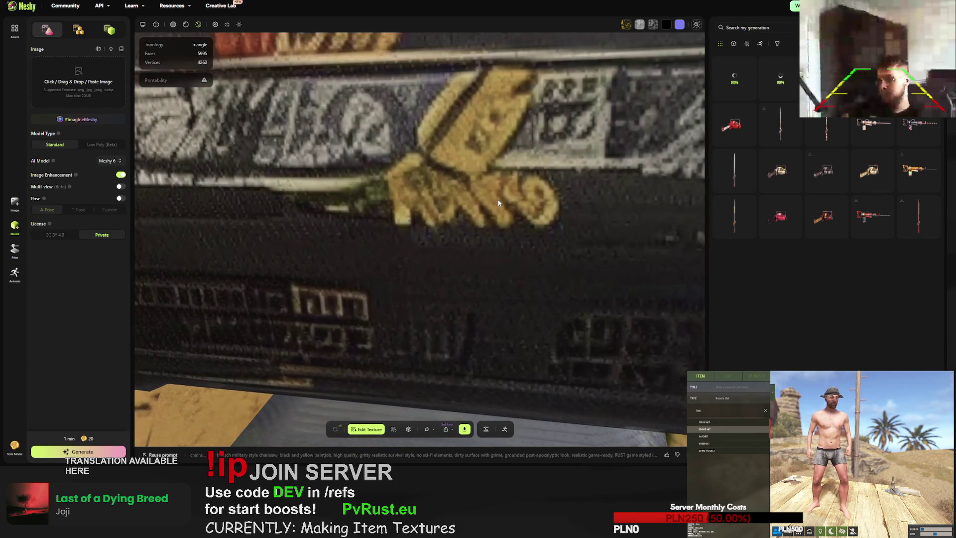
scroll(497, 202, up, 5)
scroll(496, 207, down, 5)
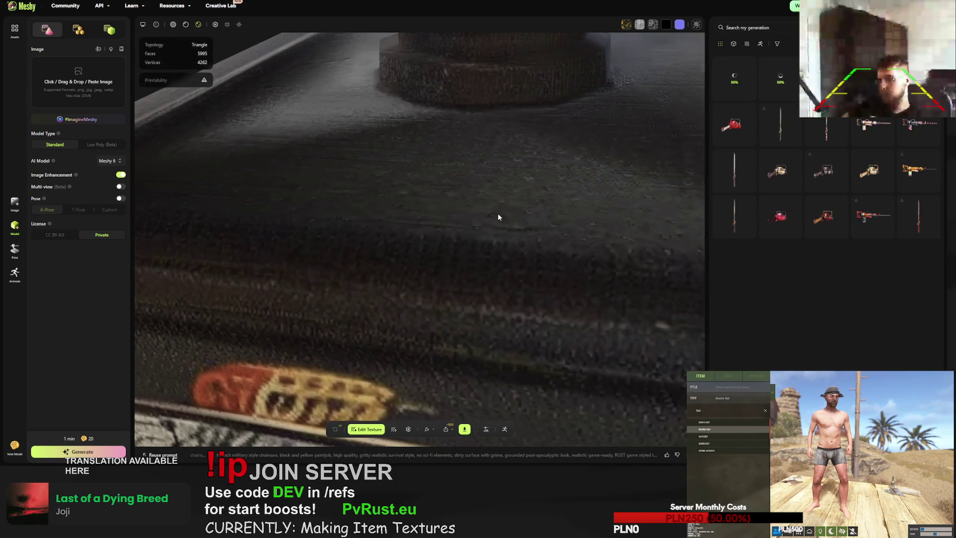
scroll(497, 213, down, 5)
scroll(486, 206, up, 3)
drag(493, 222, 494, 228)
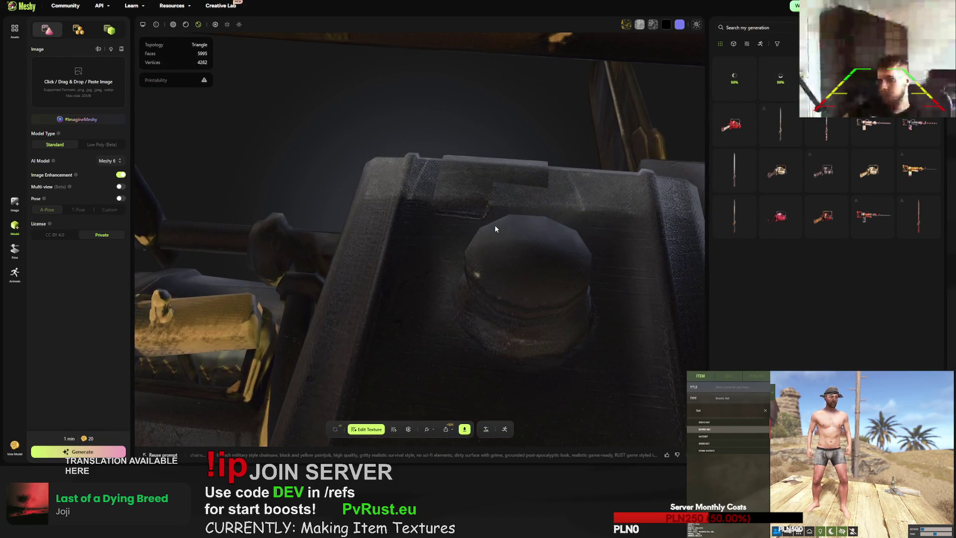
scroll(494, 226, down, 2)
drag(372, 249, 417, 232)
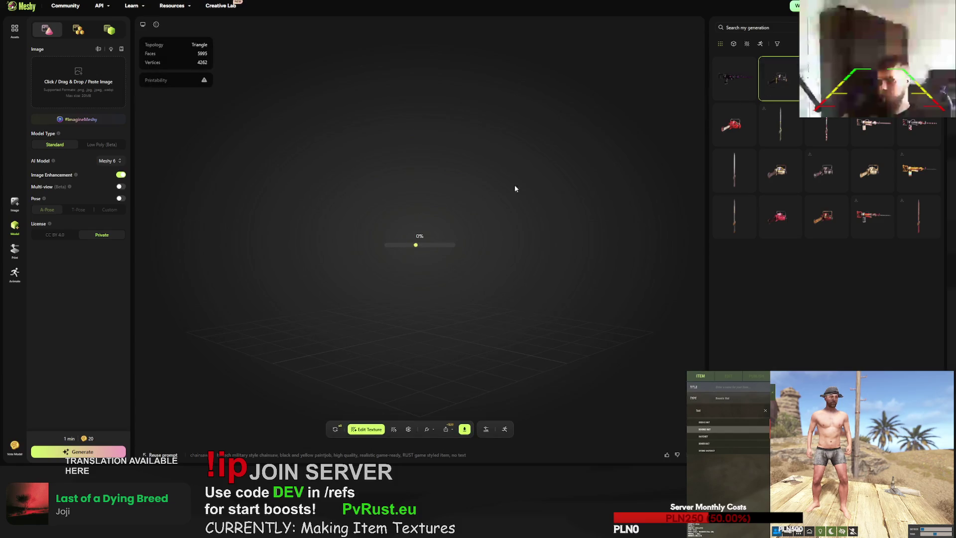
mouse_move(430, 228)
mouse_down()
mouse_move(582, 229)
mouse_move(491, 234)
mouse_move(511, 241)
mouse_move(461, 247)
mouse_move(499, 264)
mouse_move(577, 264)
mouse_move(552, 232)
mouse_move(434, 243)
mouse_move(368, 233)
mouse_move(485, 243)
mouse_move(474, 248)
mouse_up()
scroll(512, 242, up, 5)
- Check the download settings without downloading, then retry the chainsaw texture and confirm
click(464, 429)
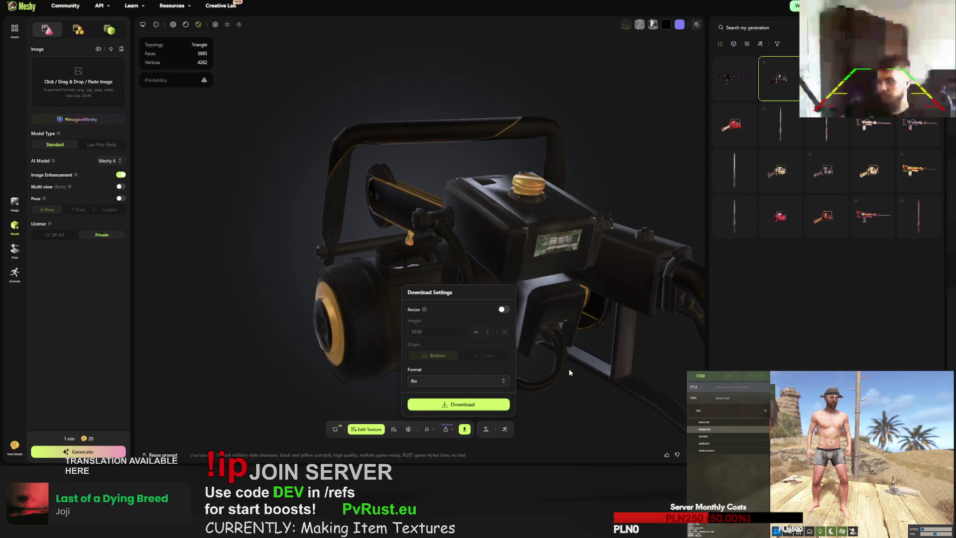
click(361, 419)
click(336, 431)
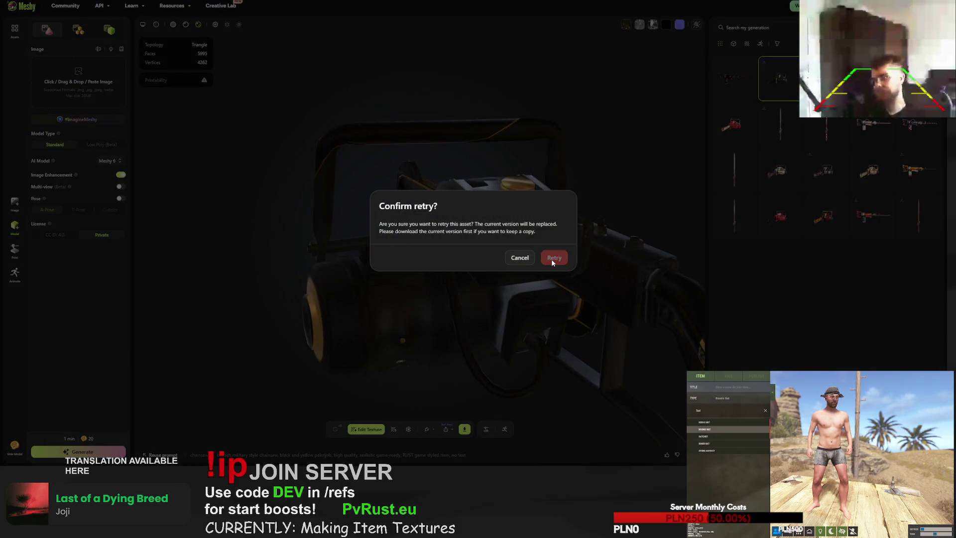
click(552, 259)
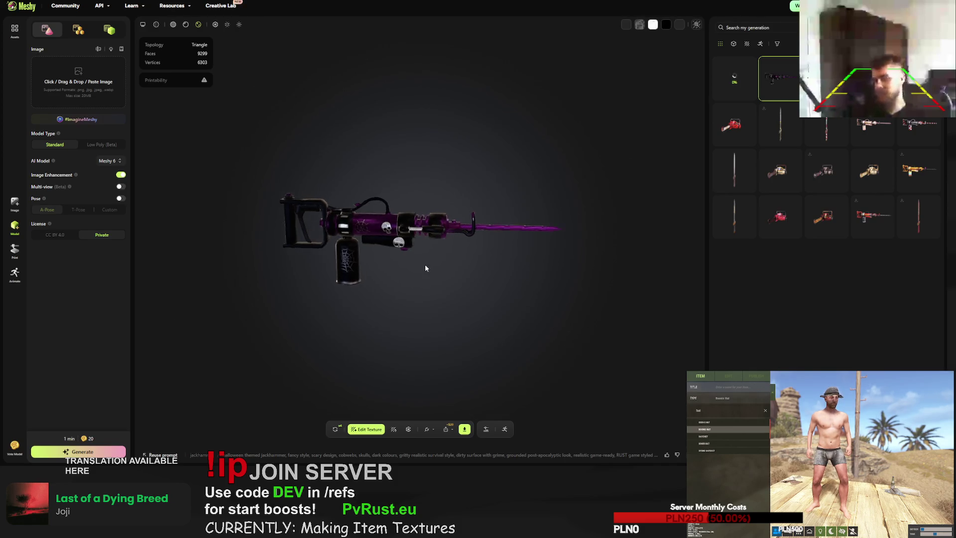
- Download the purple skull jackhammer as FBX, then retry its texture and confirm
mouse_move(427, 267)
mouse_down()
mouse_move(503, 255)
mouse_move(429, 252)
mouse_move(483, 238)
mouse_move(465, 227)
mouse_move(467, 257)
mouse_move(475, 236)
mouse_move(518, 201)
mouse_move(552, 213)
mouse_up()
scroll(486, 238, up, 5)
scroll(465, 231, up, 2)
click(465, 429)
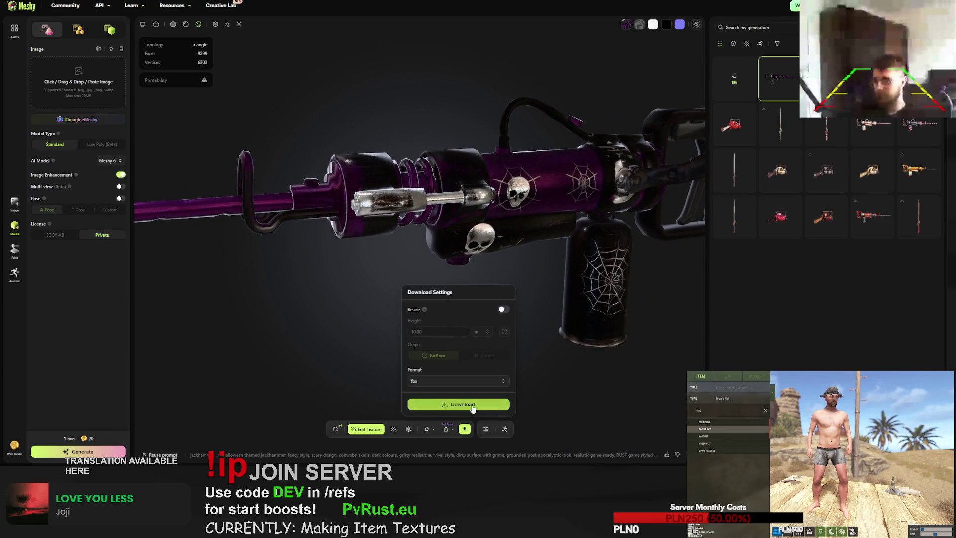
click(472, 407)
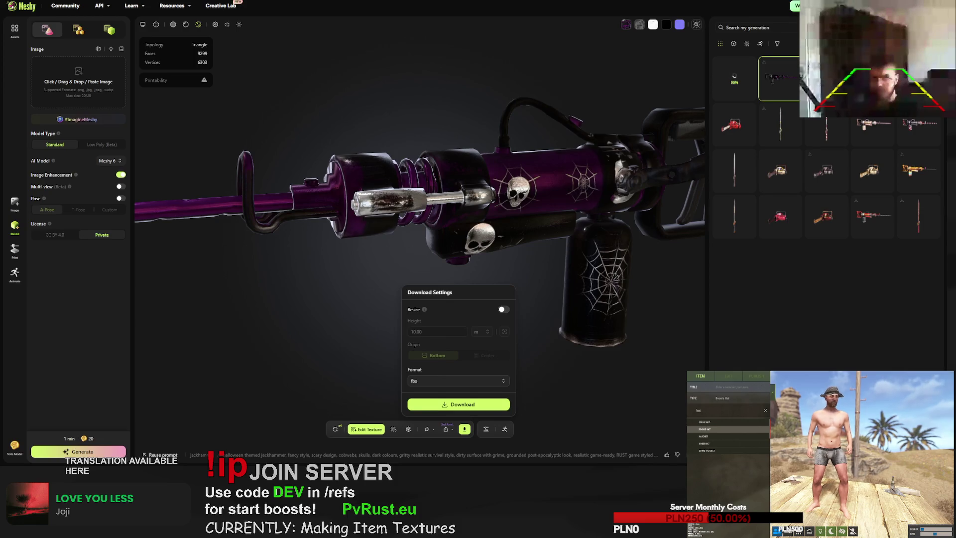
click(335, 429)
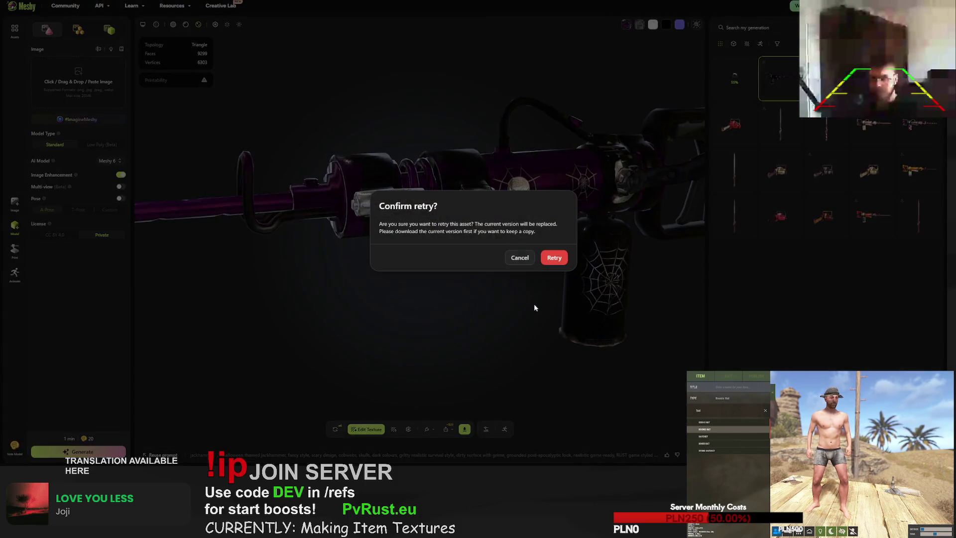
click(549, 257)
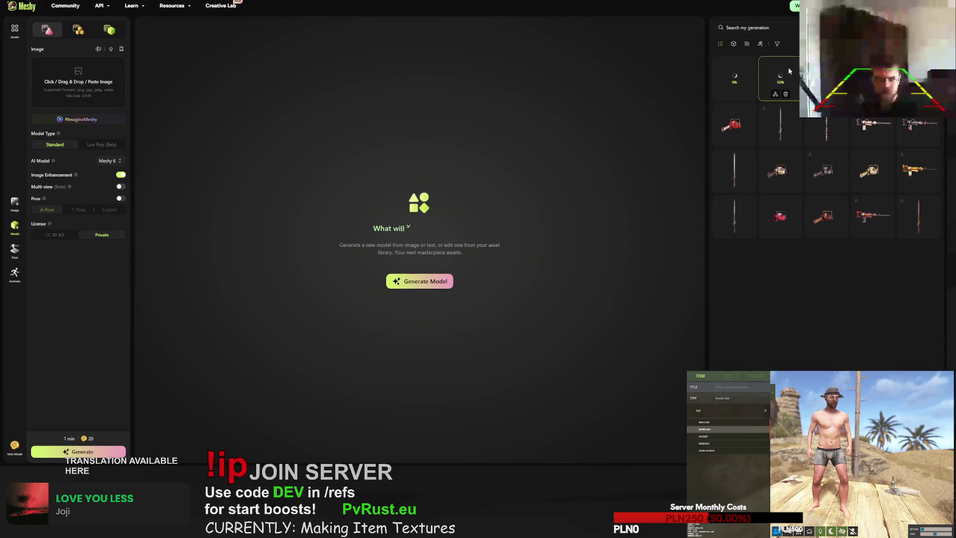
click(770, 85)
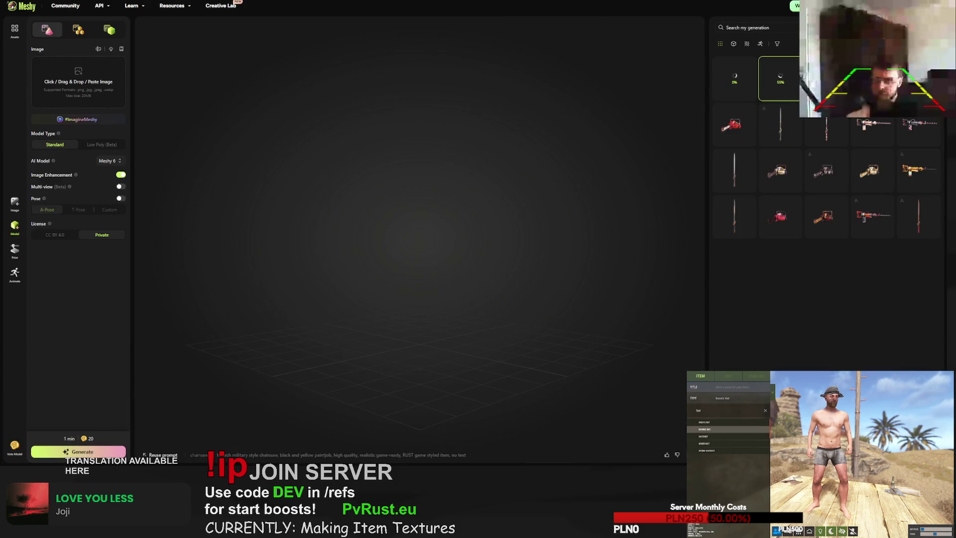
mouse_move(281, 454)
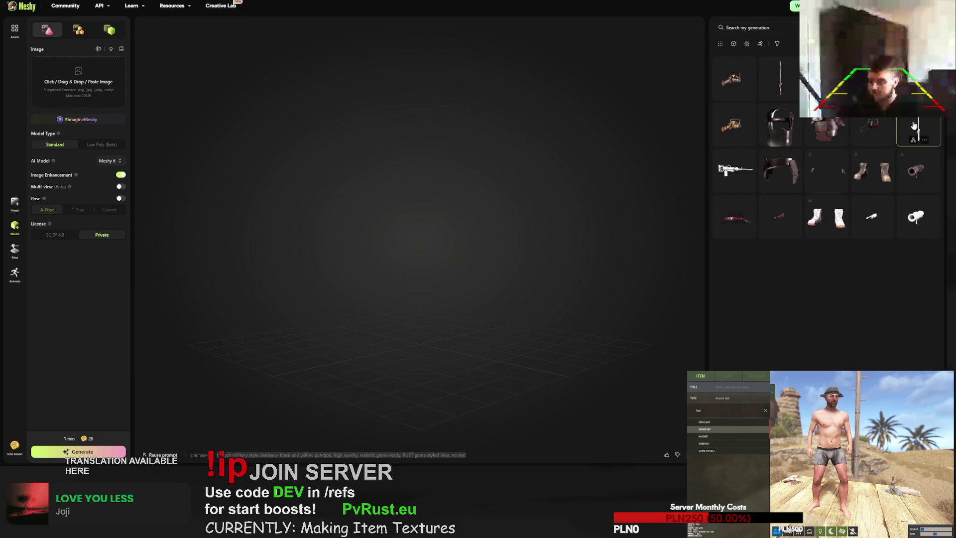
click(384, 430)
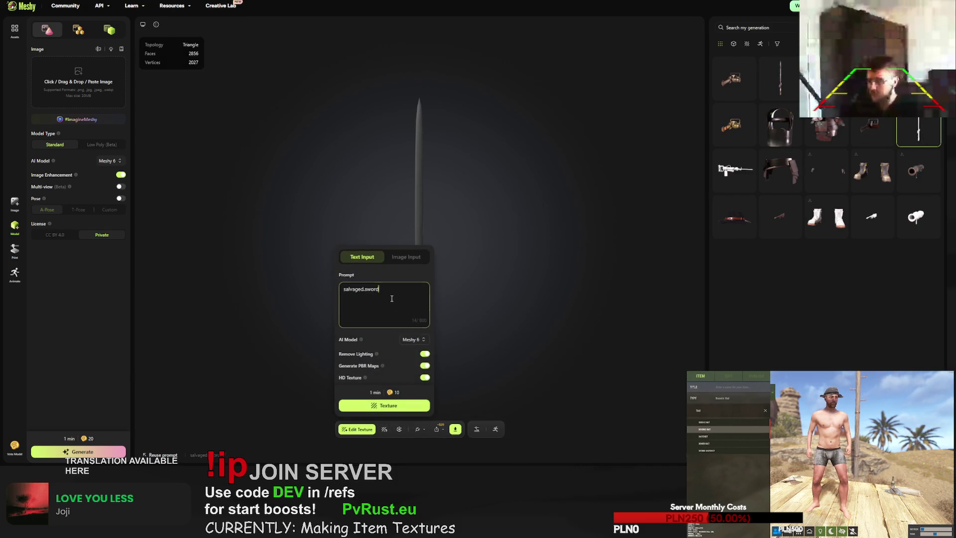
drag(391, 288, 413, 288)
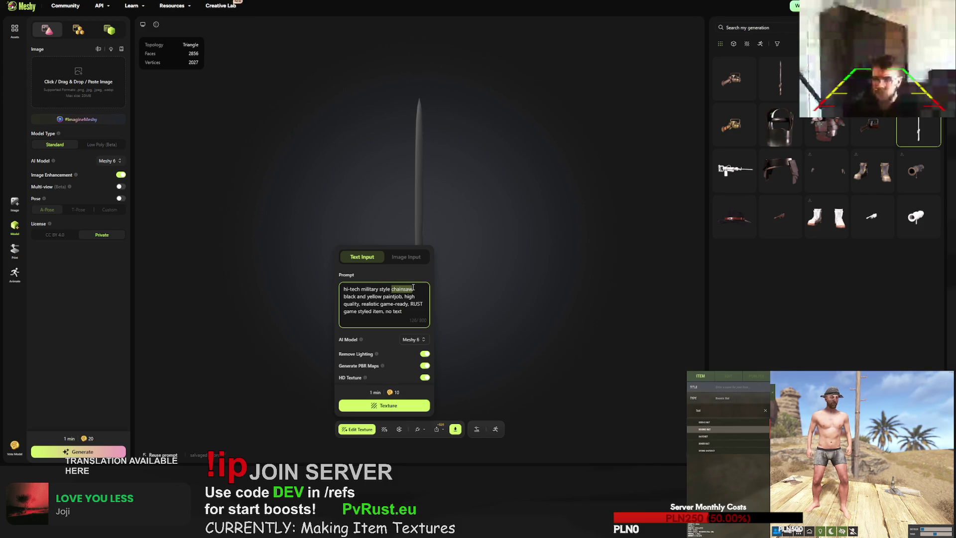
text(sword)
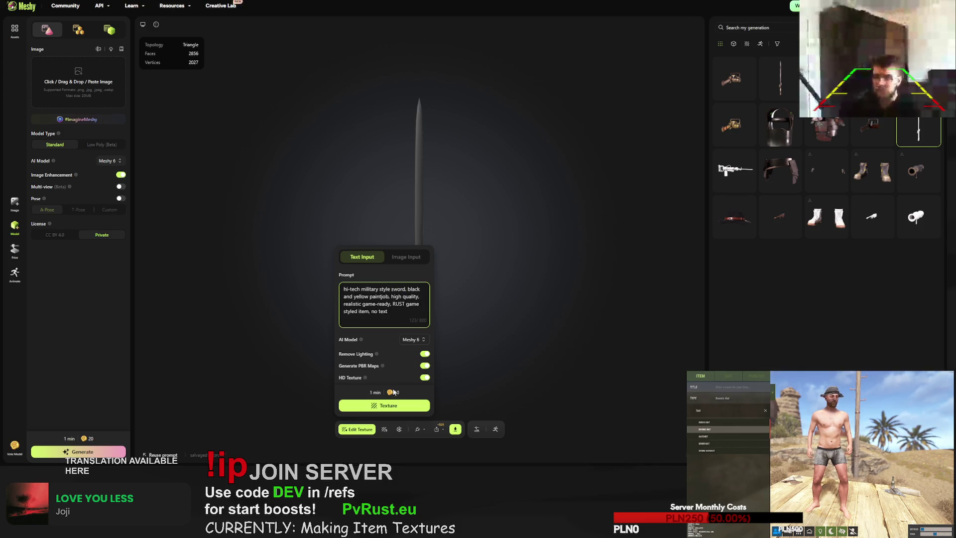
click(395, 408)
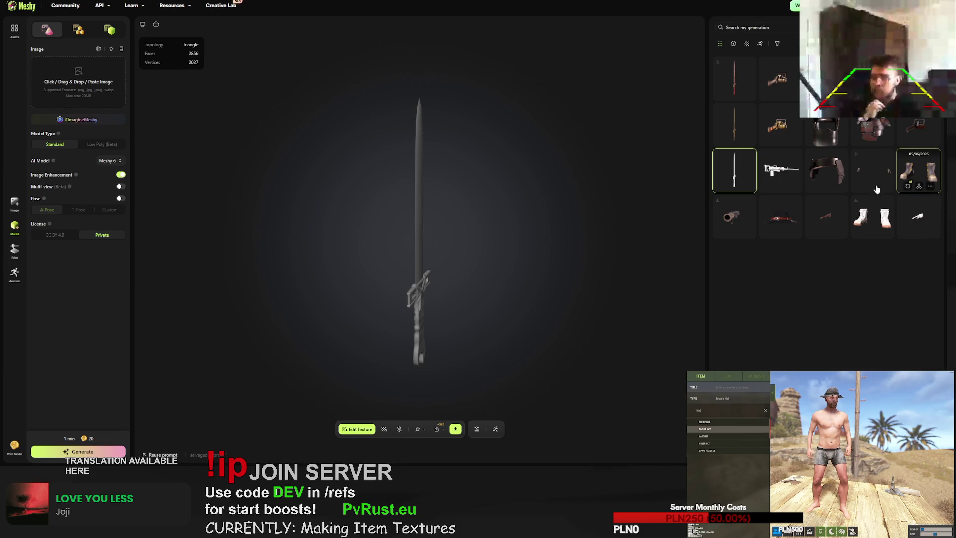
mouse_move(747, 135)
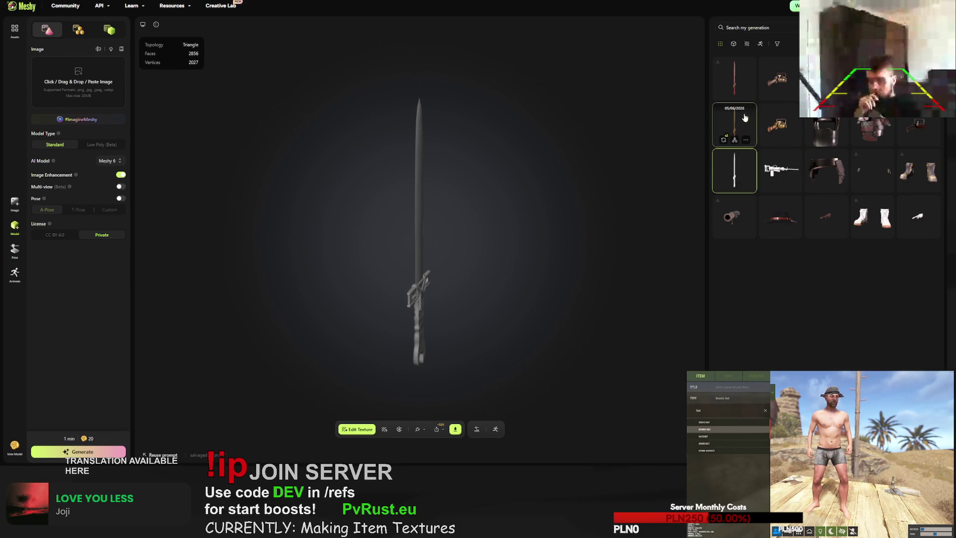
mouse_move(924, 122)
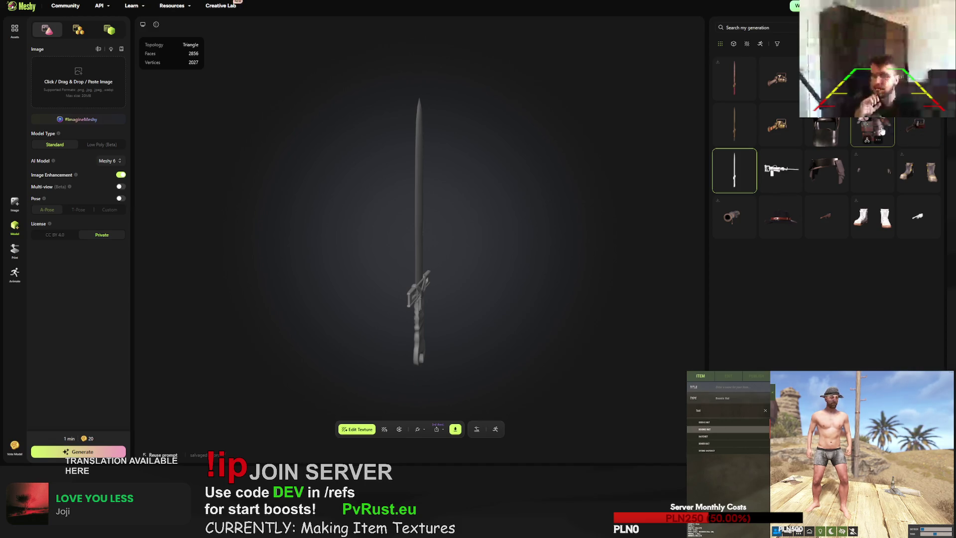
mouse_move(782, 114)
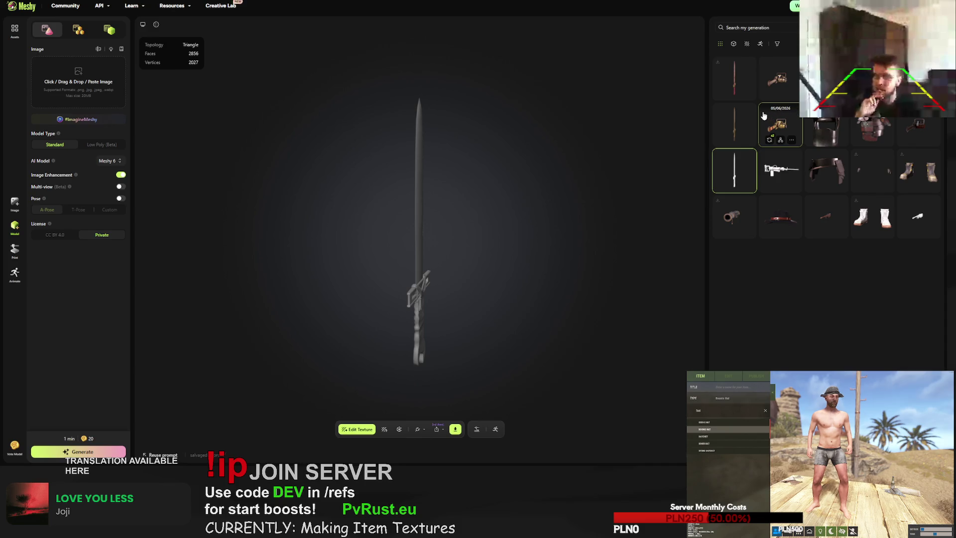
mouse_move(752, 114)
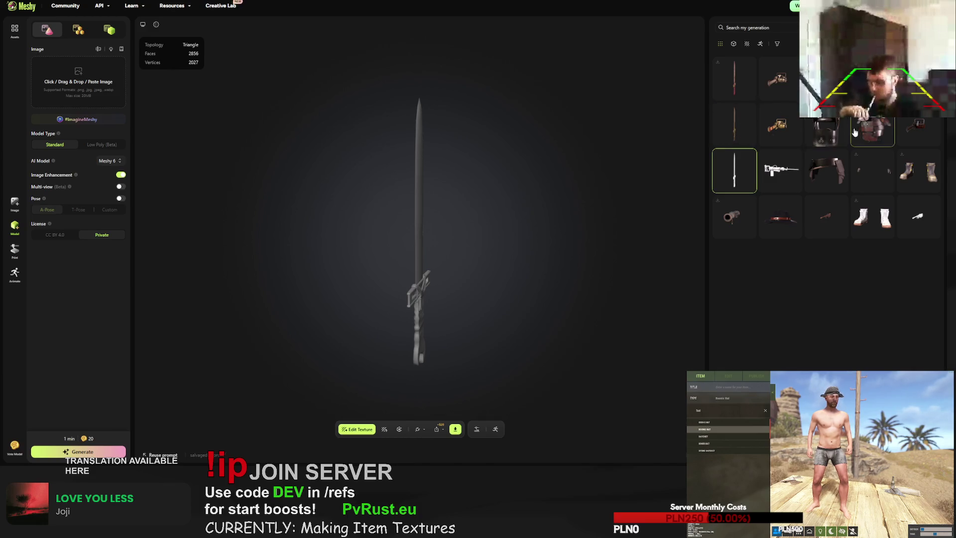
- Retexture the jackhammer model with 'chainsaw' changed to 'jackhammer' in the prompt, then view its generation
click(783, 169)
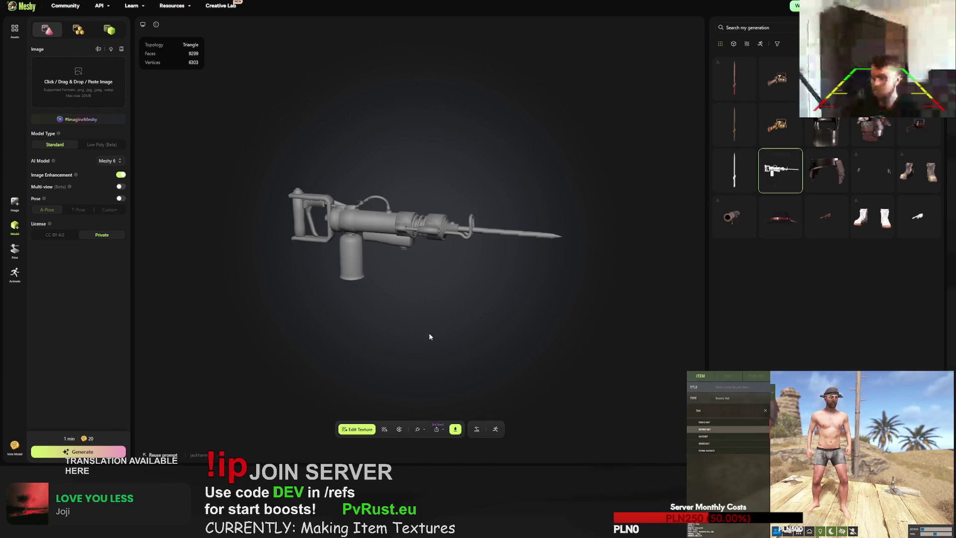
click(386, 427)
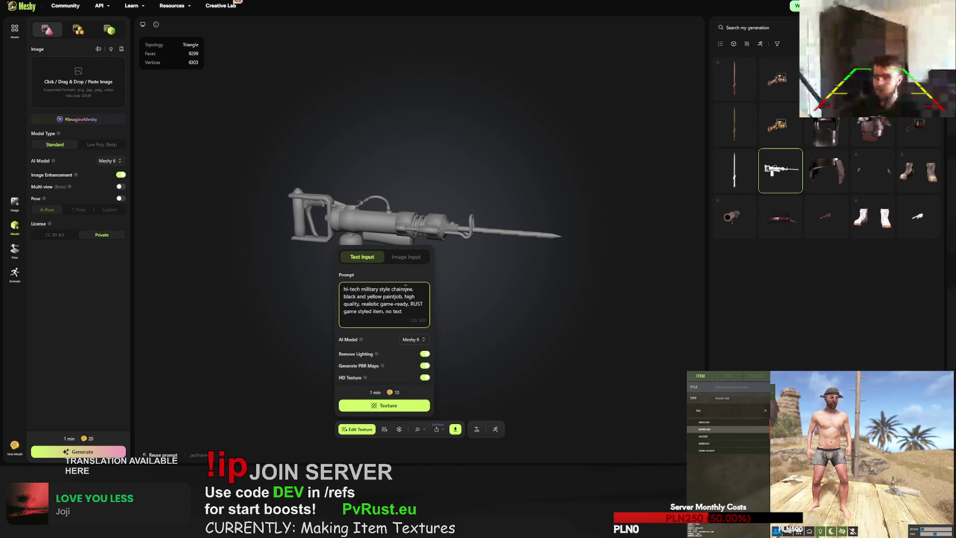
double_click(405, 288)
text(jackhammer)
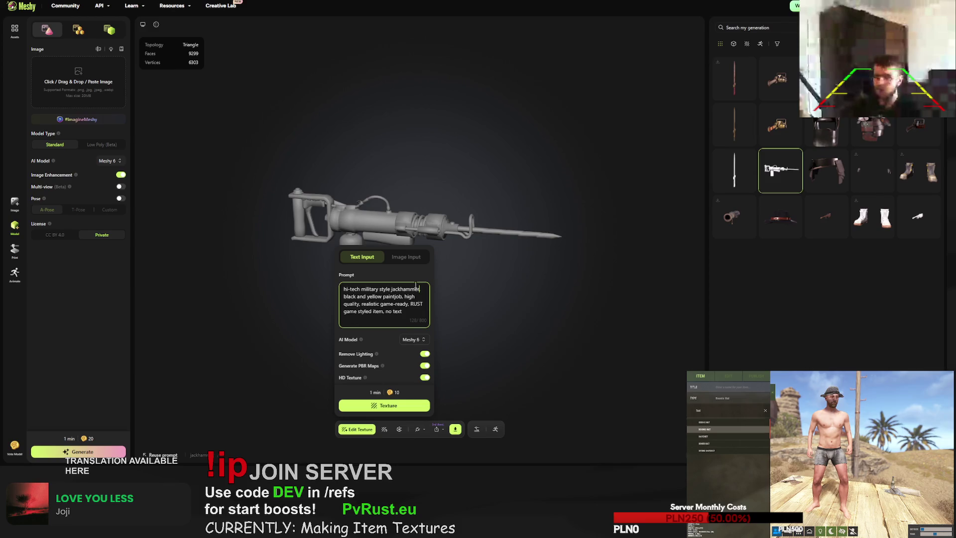
click(394, 406)
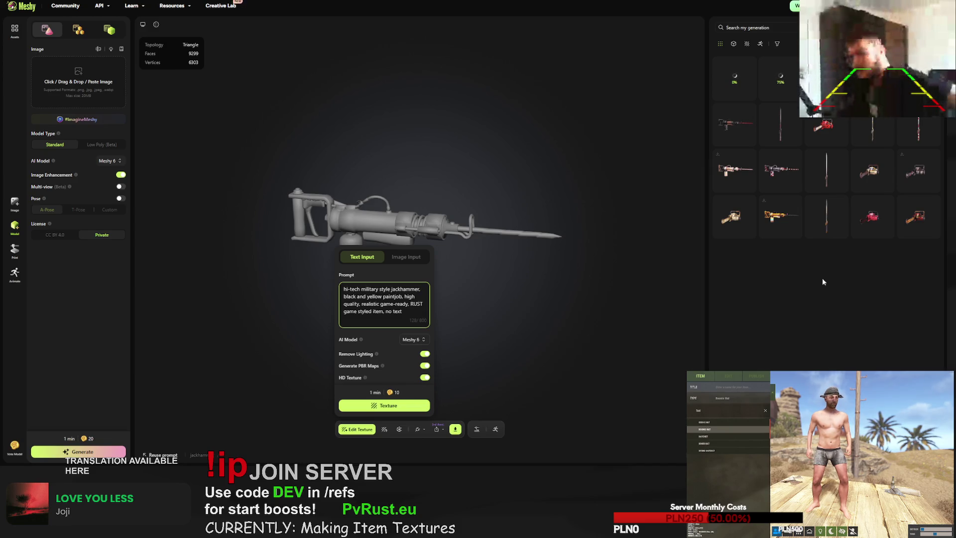
click(740, 77)
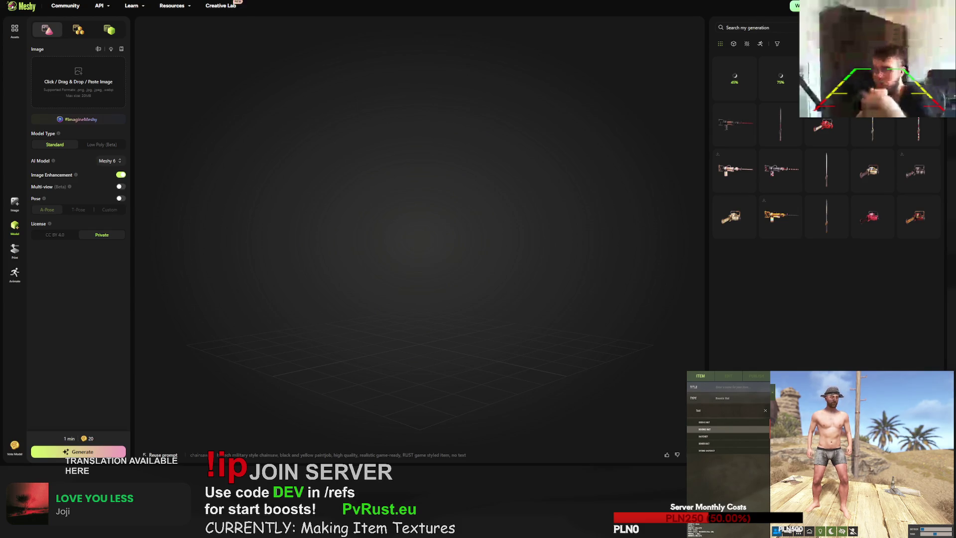
- Search 'ai seamless texture' in a new tab and try 3D AI Studio's Seamless Texture Generator
key(ctrl+t)
text(ai)
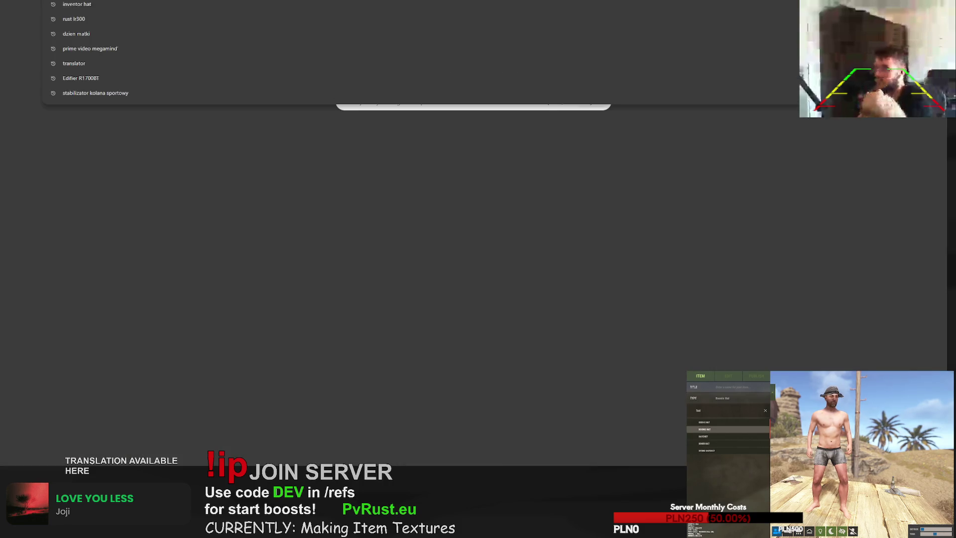
key(Escape)
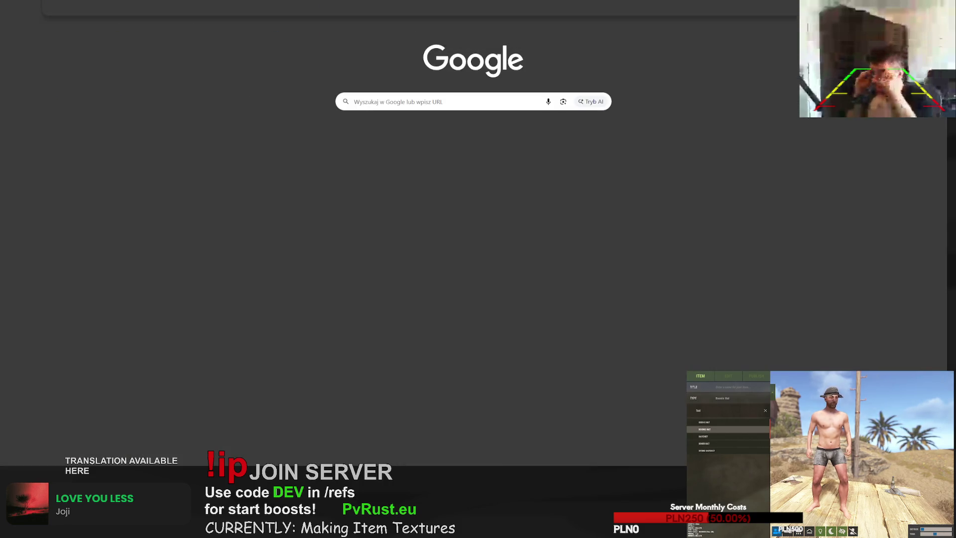
text(seamless texture)
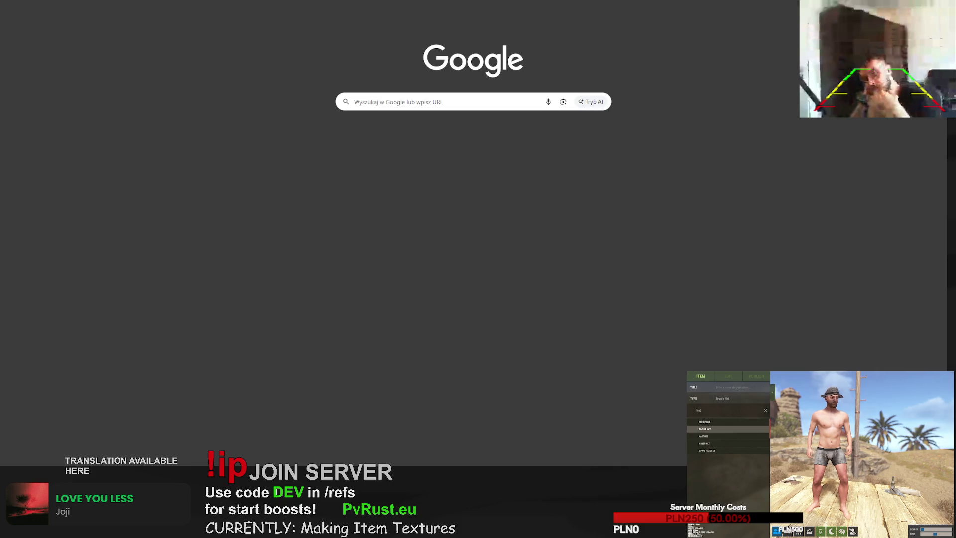
key(Return)
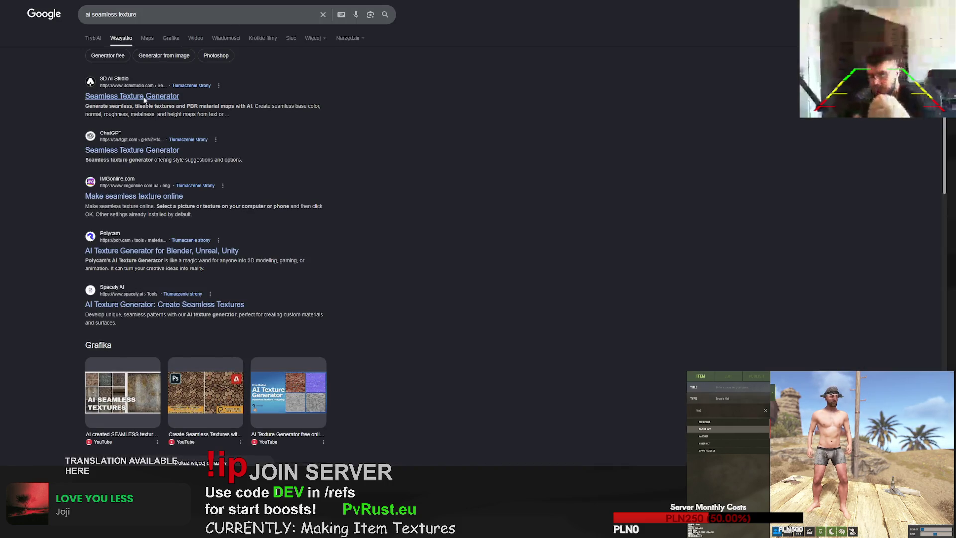
click(145, 98)
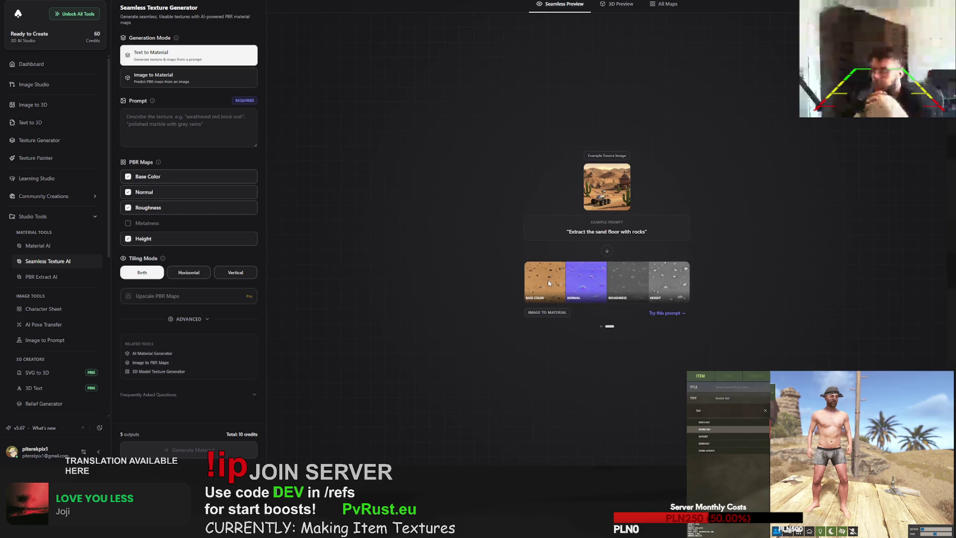
click(221, 128)
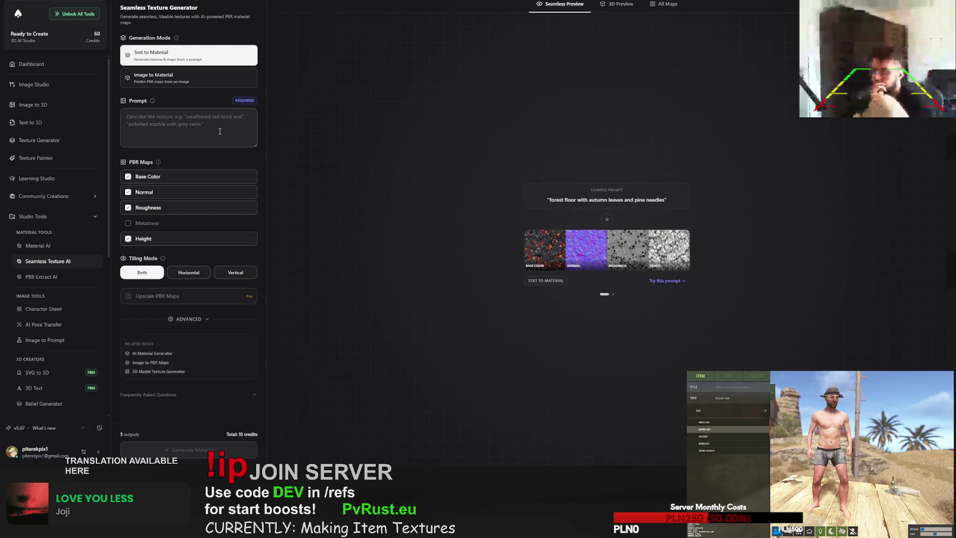
- Check Meshy's Free Seamless 3D Models page via a 'meshy ai' search, then reopen the Seamless Texture Generator
key(alt+Left)
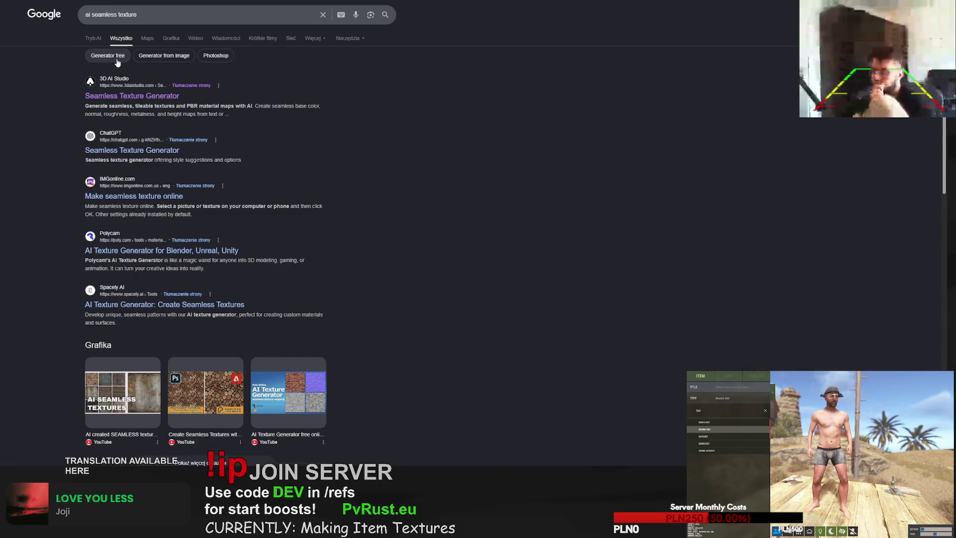
text( meshy ai)
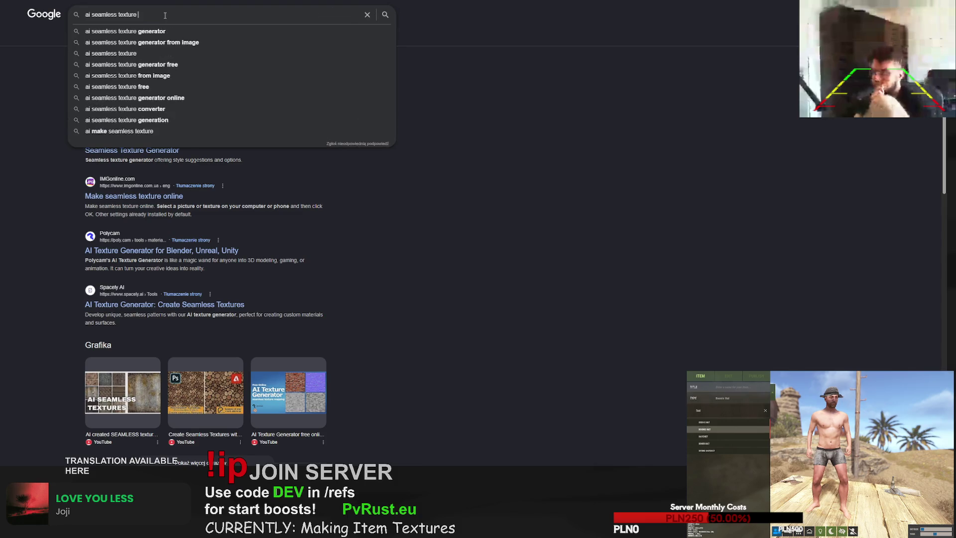
key(Return)
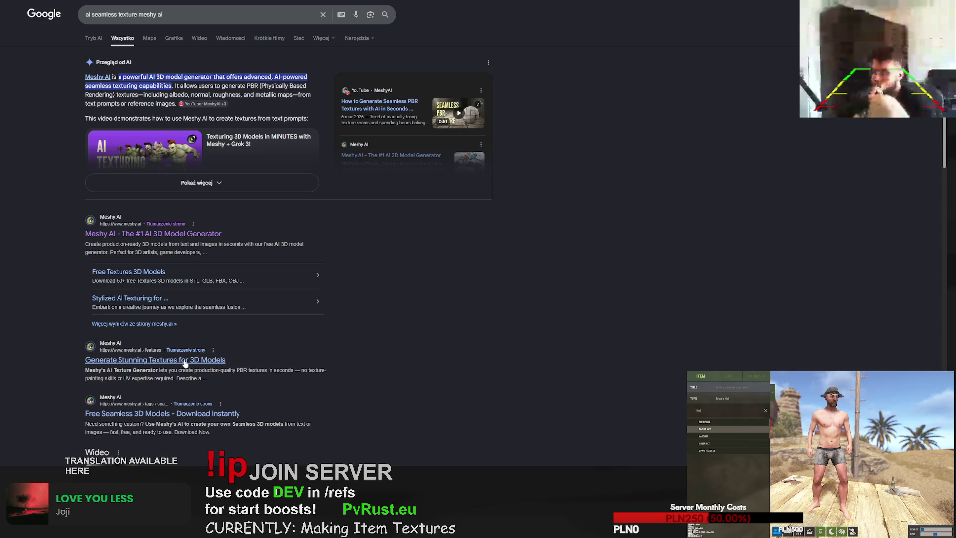
click(164, 414)
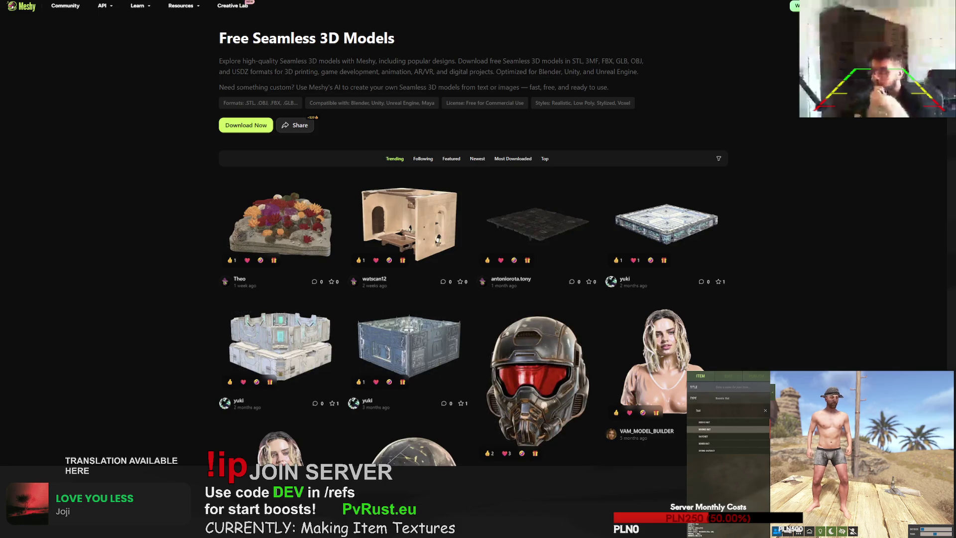
key(alt+Left)
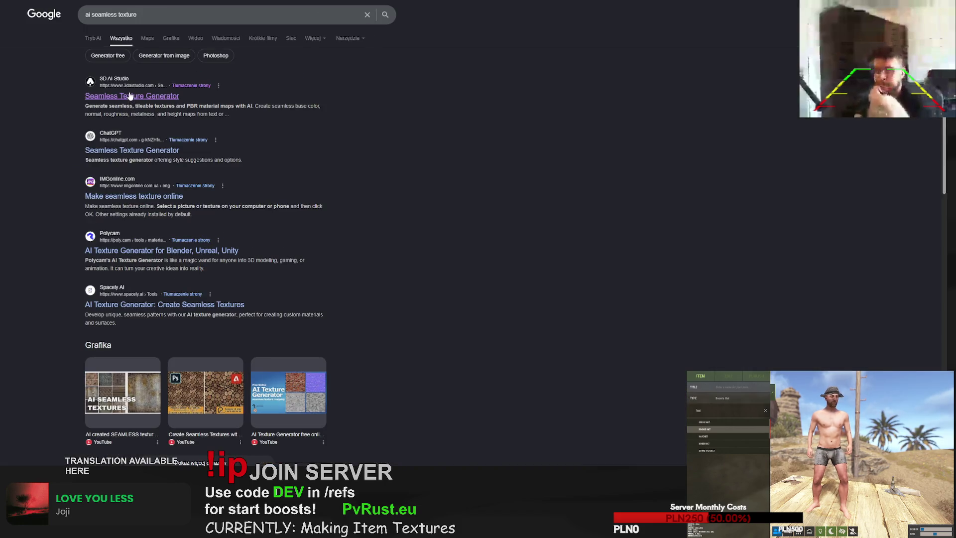
click(130, 96)
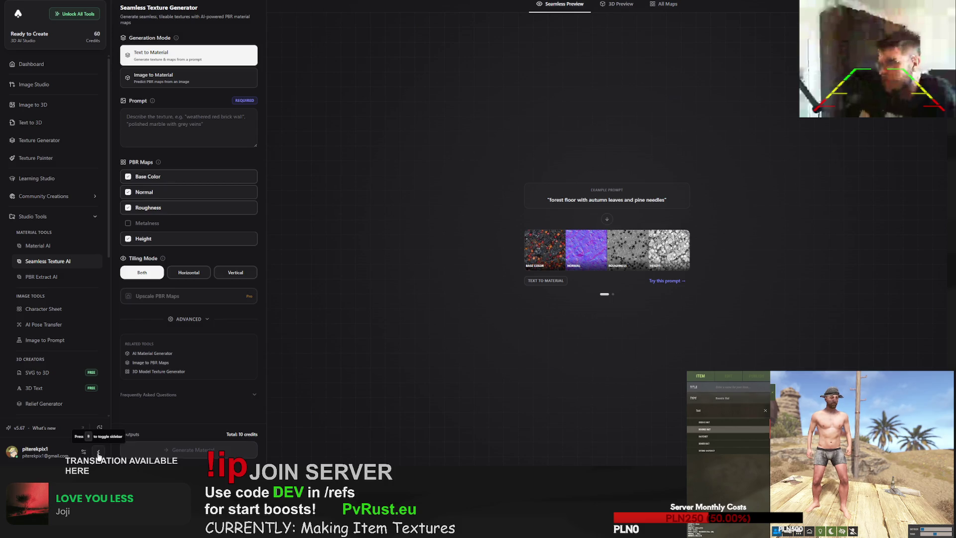
- Place the cursor in the Seamless Texture Generator's empty Prompt box, ready for a texture description
click(170, 117)
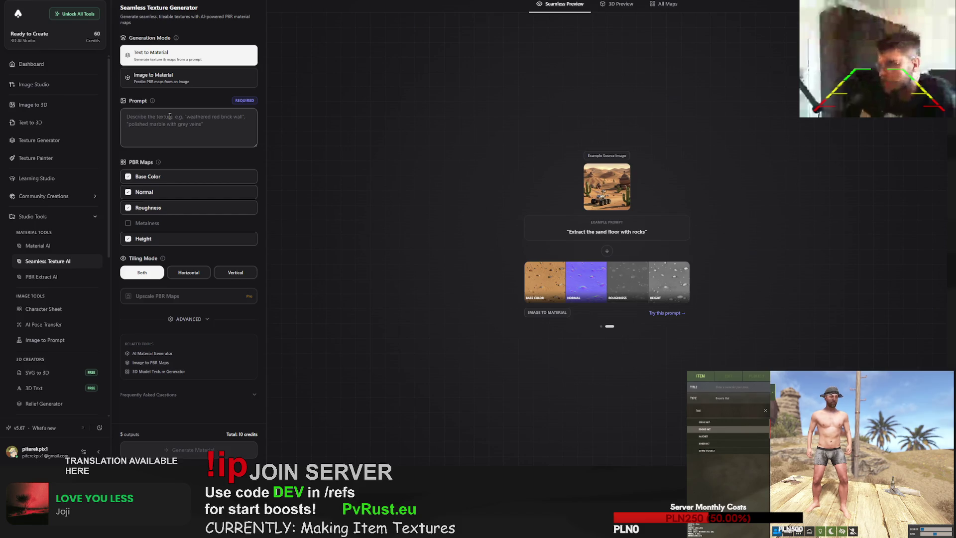
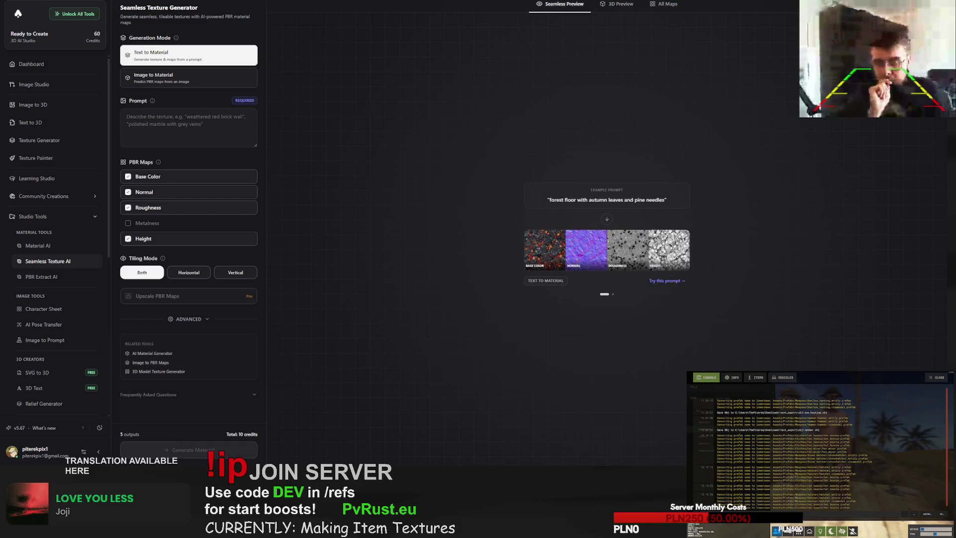
- Switch from 3D AI Studio's Seamless Texture Generator to the Meshy workspace tab
key(ctrl+Tab)
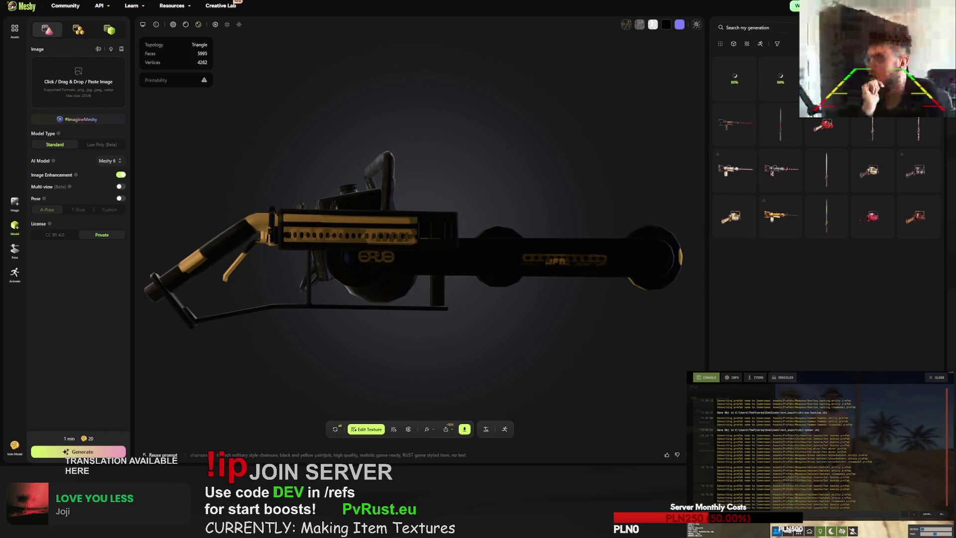
- Retry the rusty jackhammer, reload the page, and open its new generation (9298 faces)
click(734, 123)
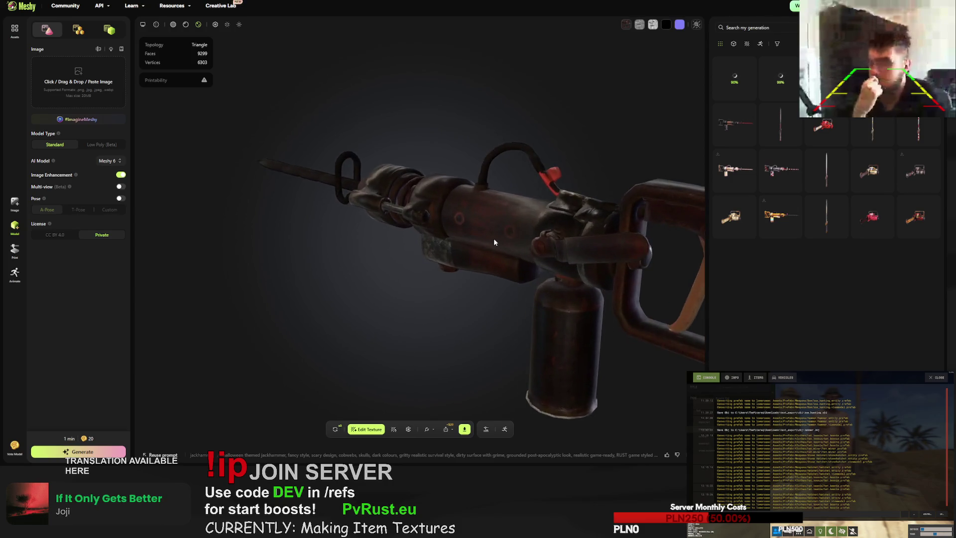
click(335, 428)
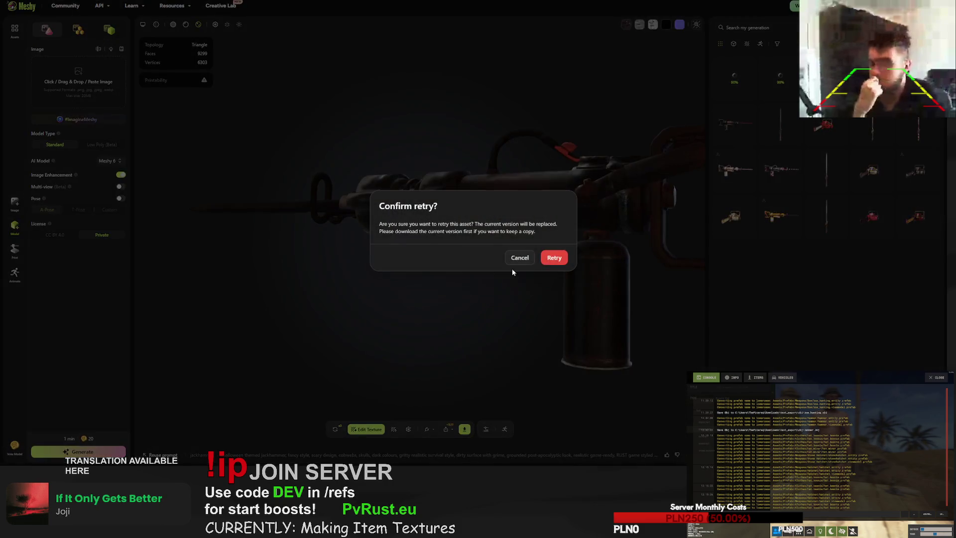
click(554, 258)
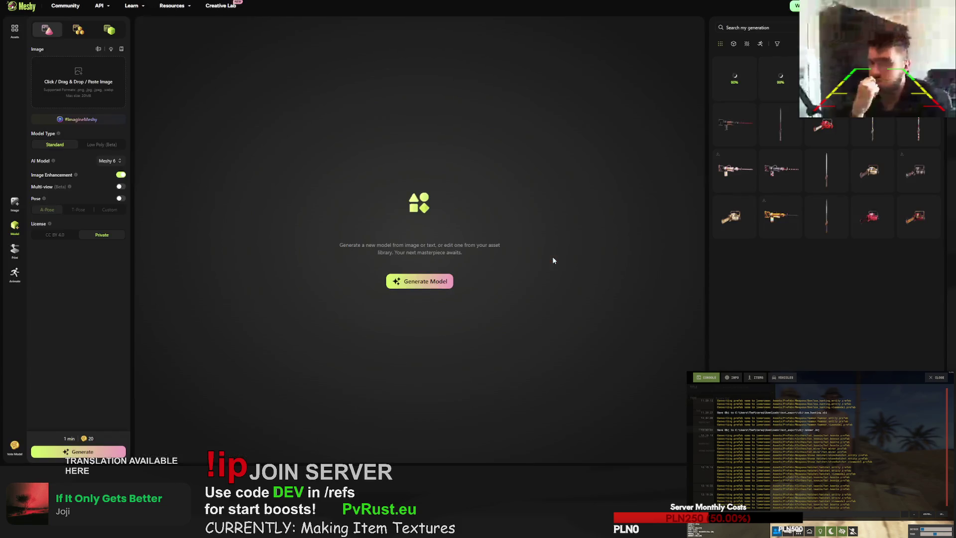
click(782, 77)
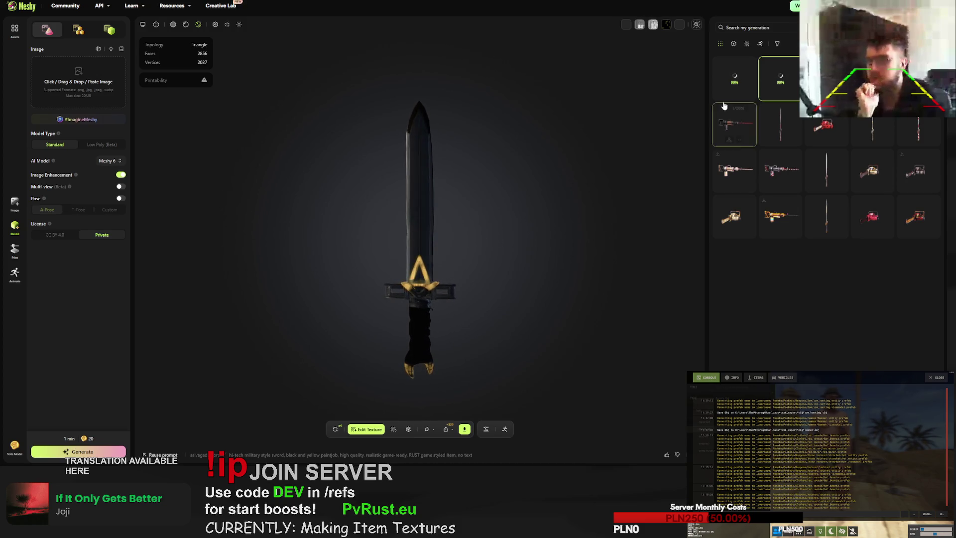
key(F5)
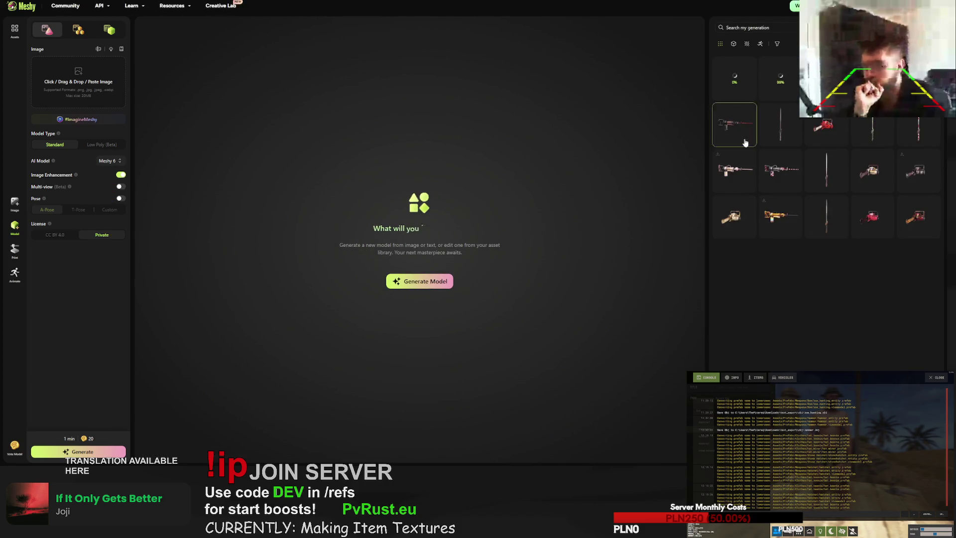
click(766, 78)
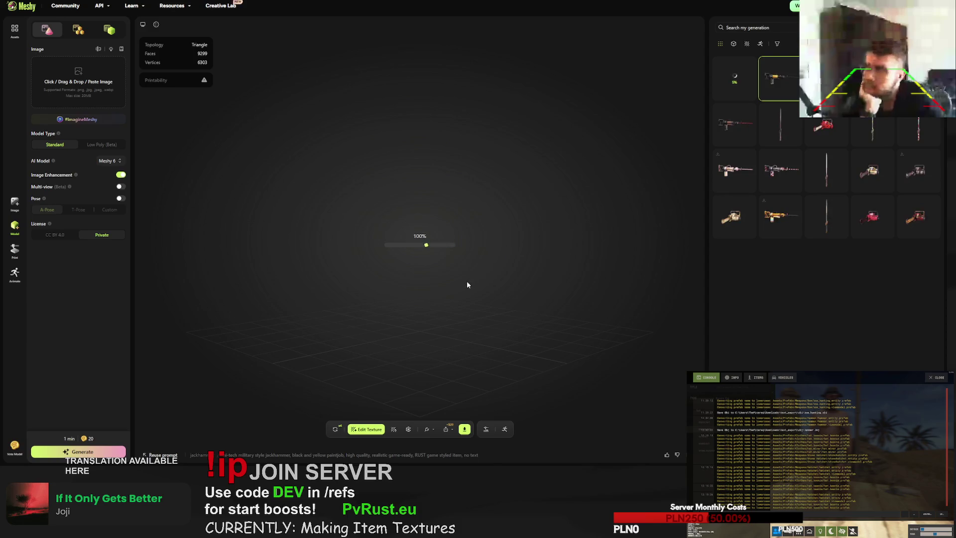
- Download the yellow-and-black jackhammer in fbx format, then open the sword model
mouse_move(387, 261)
mouse_down()
mouse_move(425, 249)
mouse_move(569, 252)
mouse_move(506, 297)
mouse_move(462, 424)
mouse_up()
scroll(551, 265, up, 5)
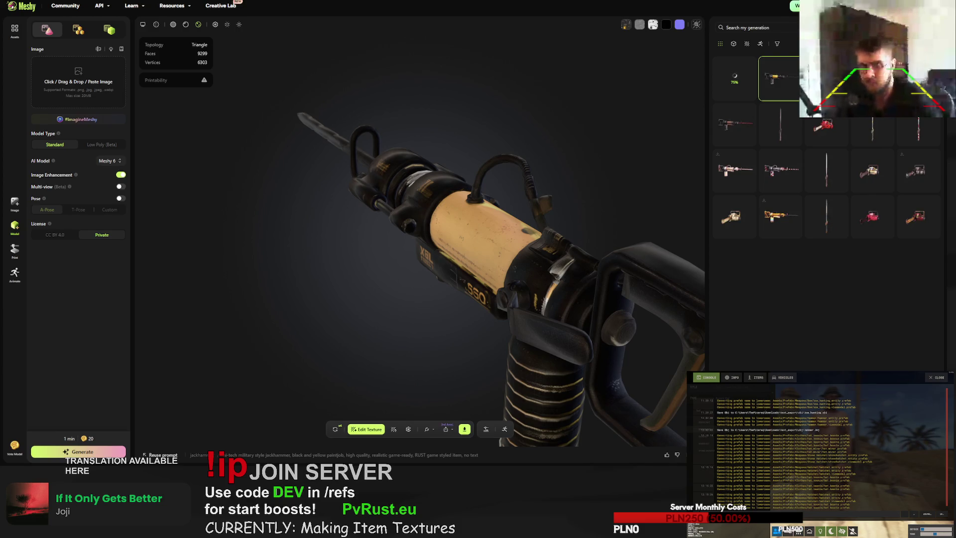
click(464, 428)
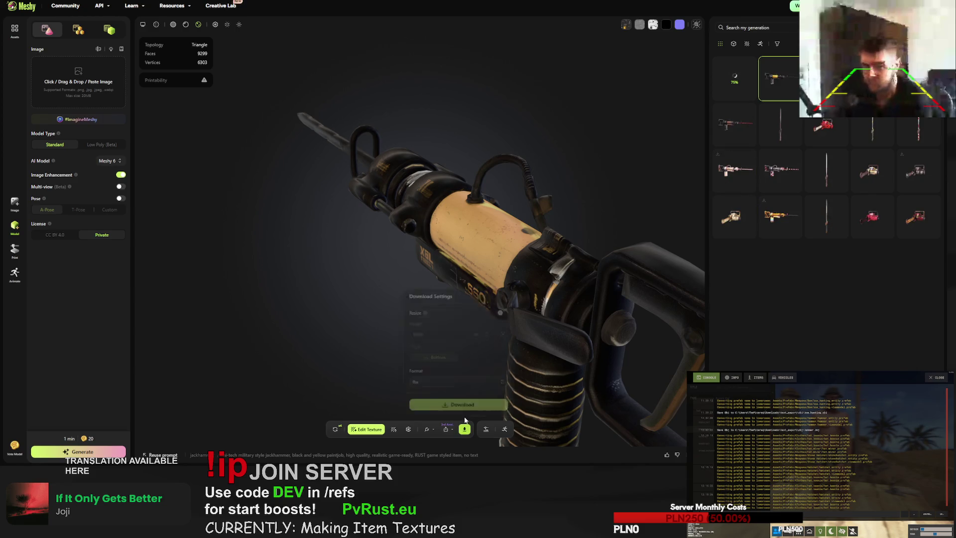
click(462, 404)
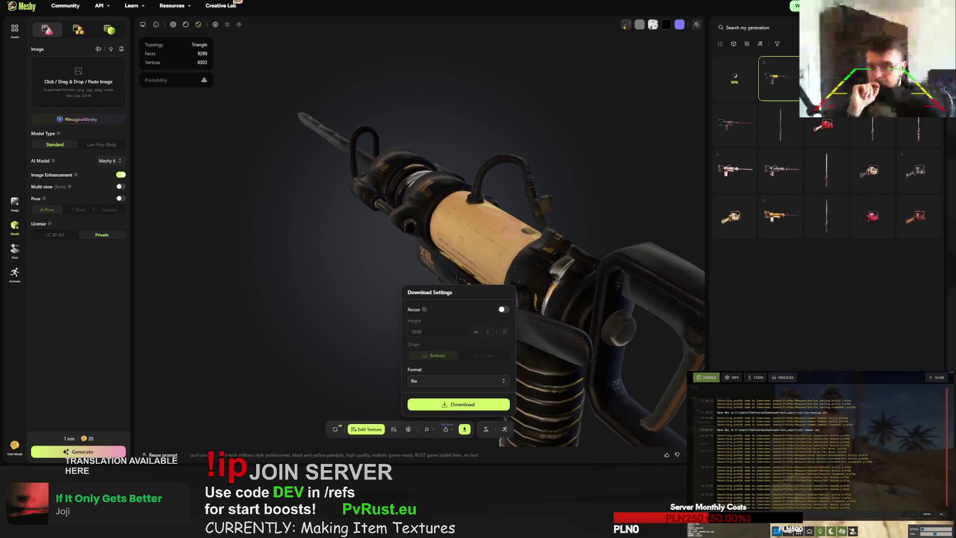
click(872, 127)
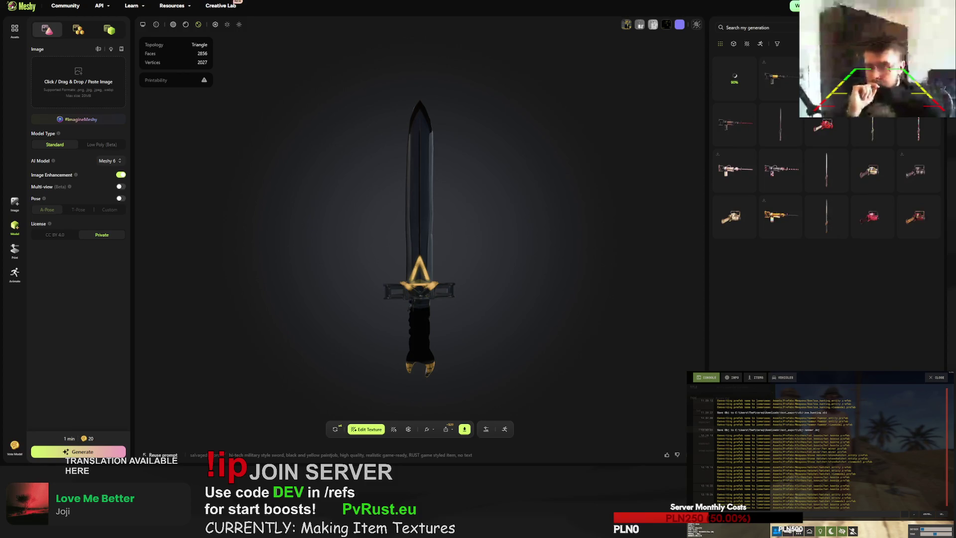
click(464, 428)
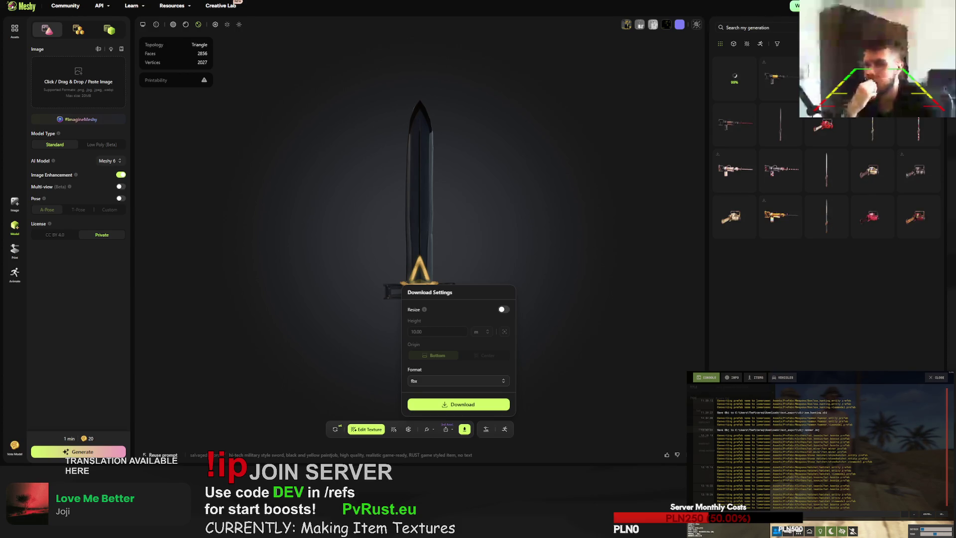
key(Escape)
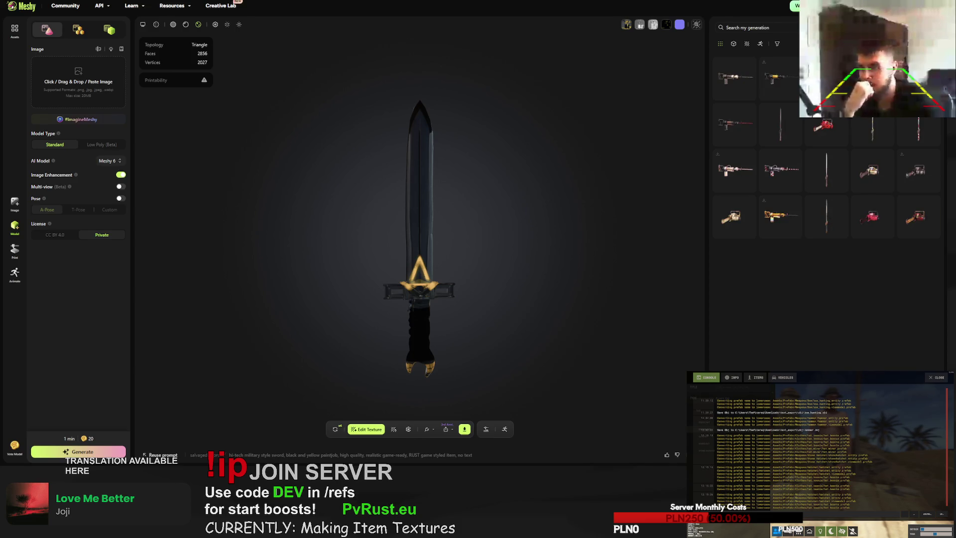
- Retry the rusty jackhammer and confirm replacing it with a new version
click(727, 81)
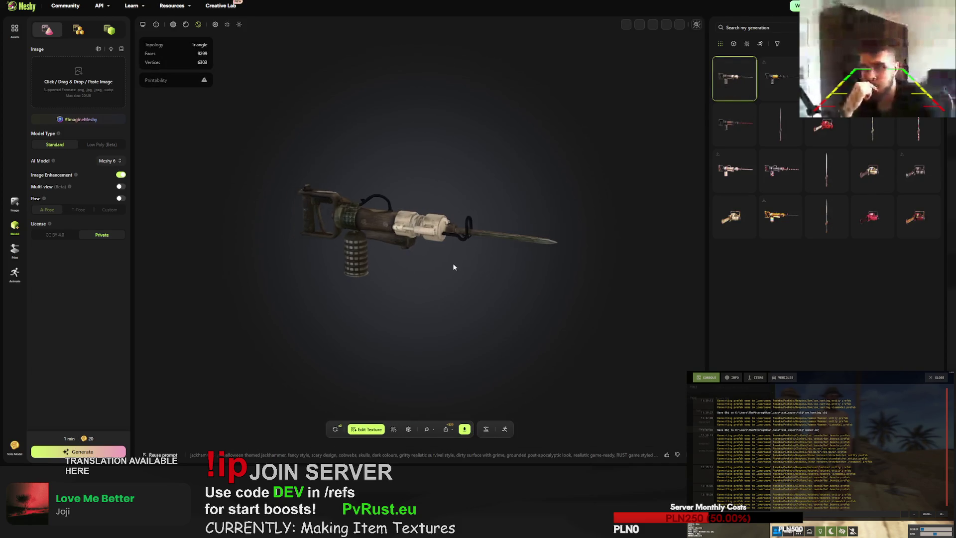
click(337, 428)
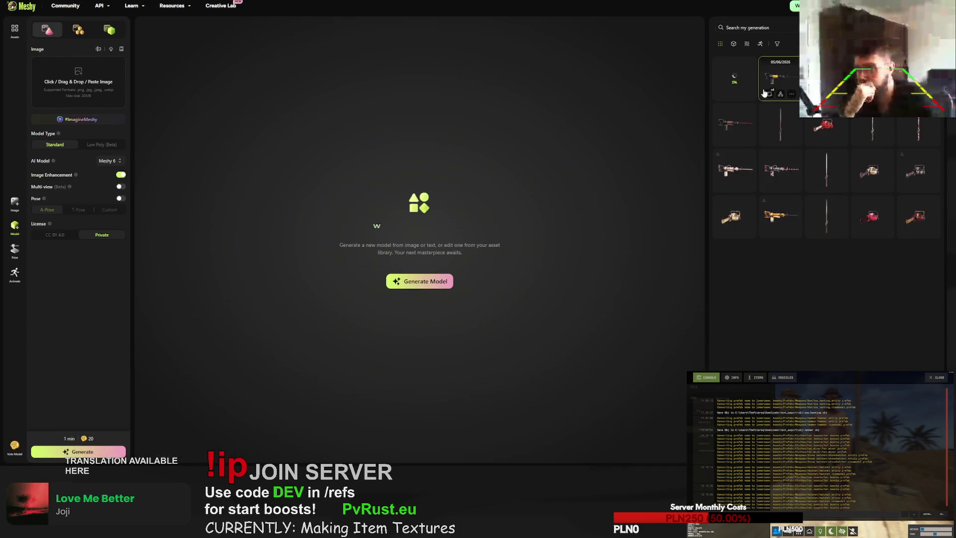
click(778, 78)
click(335, 429)
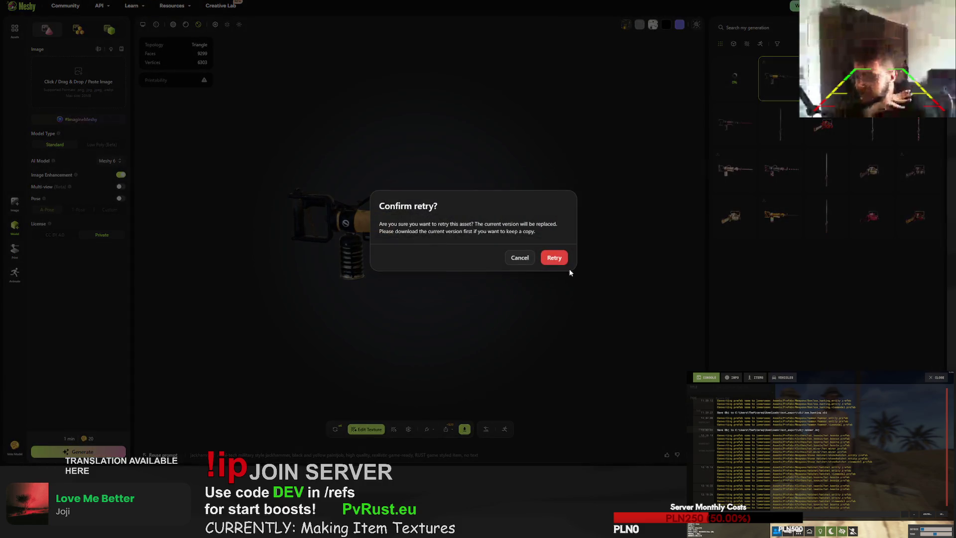
click(554, 257)
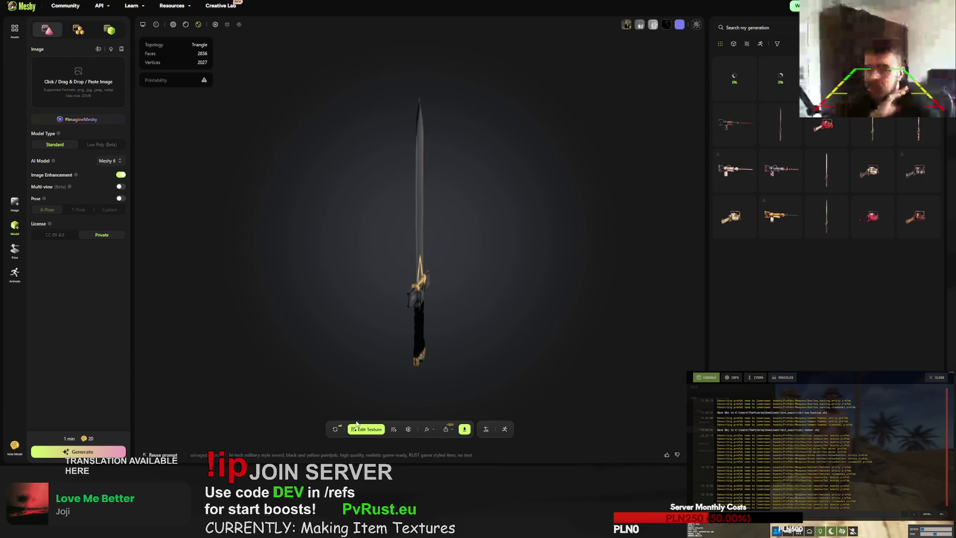
- Retry the sword and chainsaw models, confirming each replacement
click(335, 428)
click(554, 257)
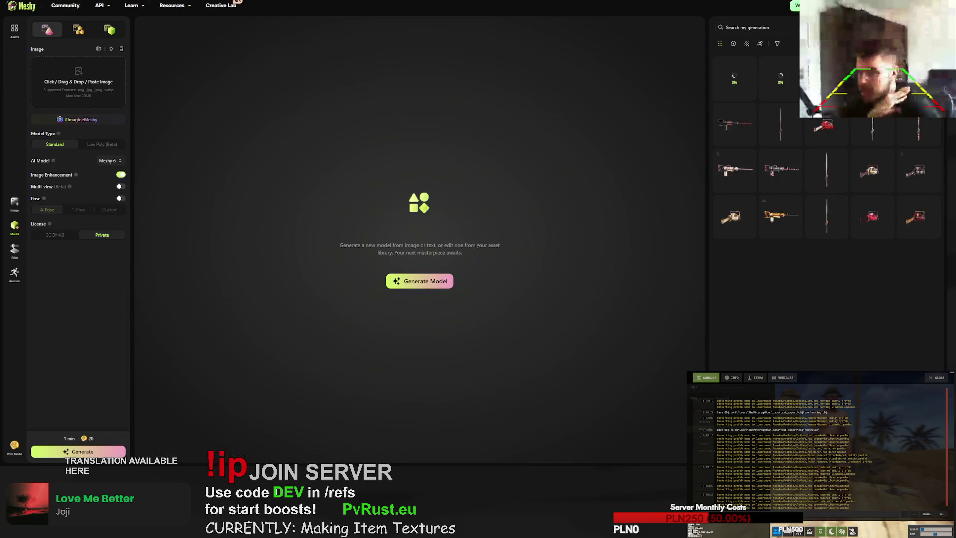
click(335, 429)
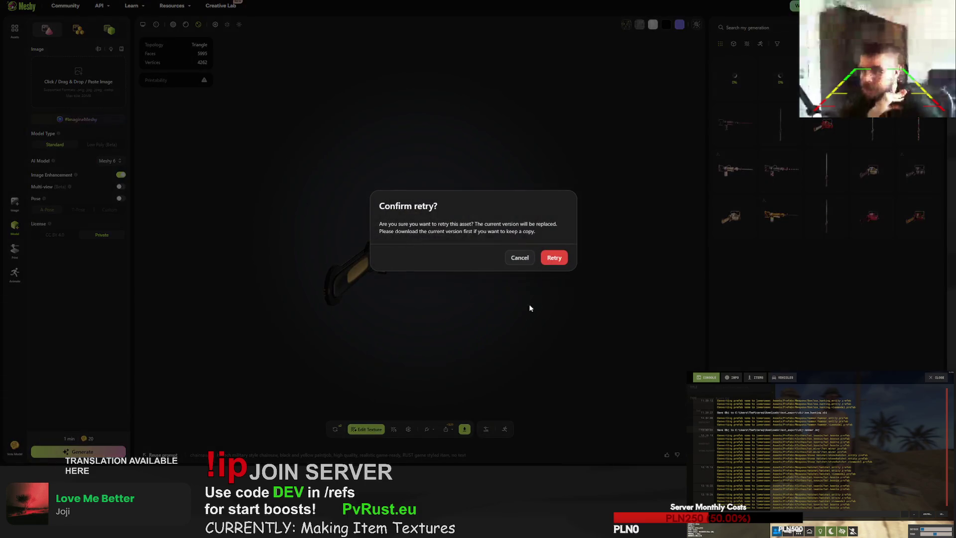
click(556, 256)
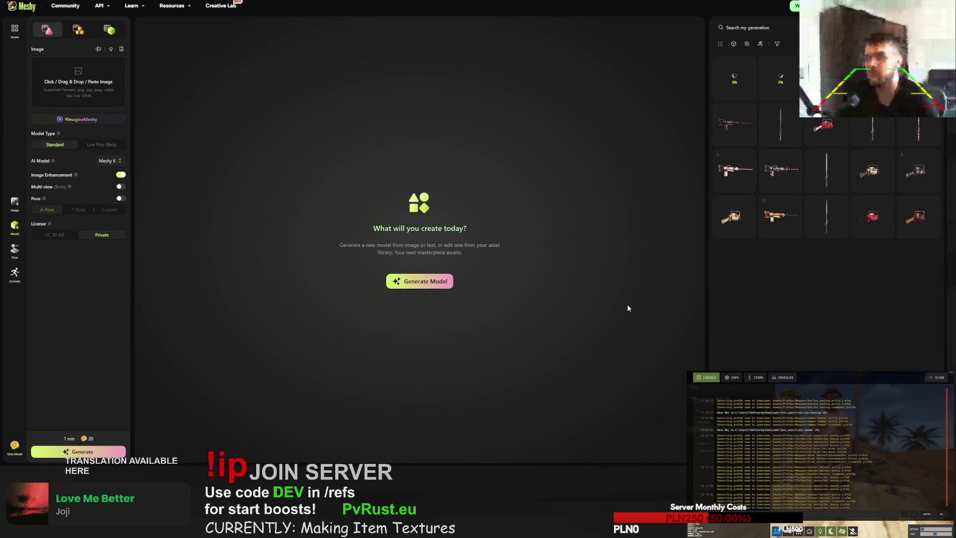
click(319, 5)
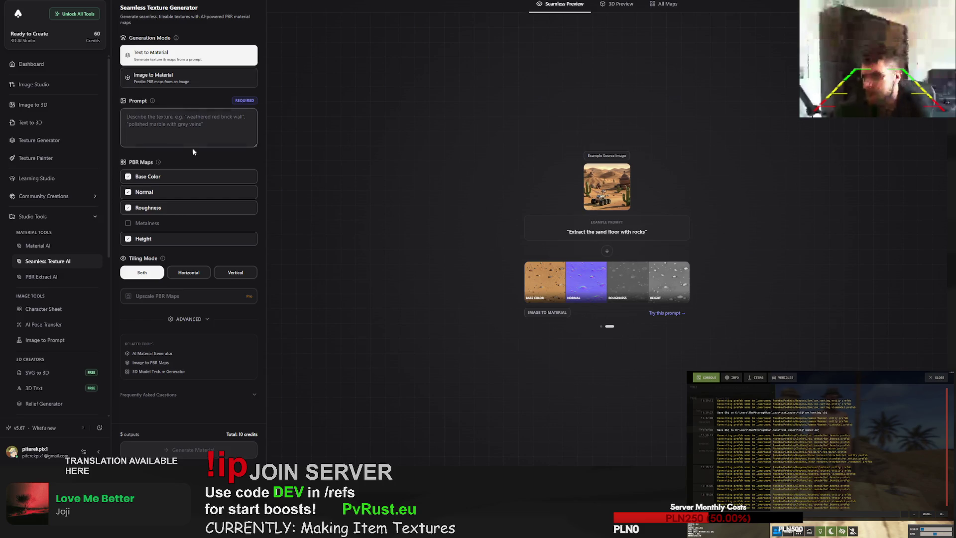
- Add the Metalness map to the generated outputs and look through the FAQ
click(154, 229)
click(154, 227)
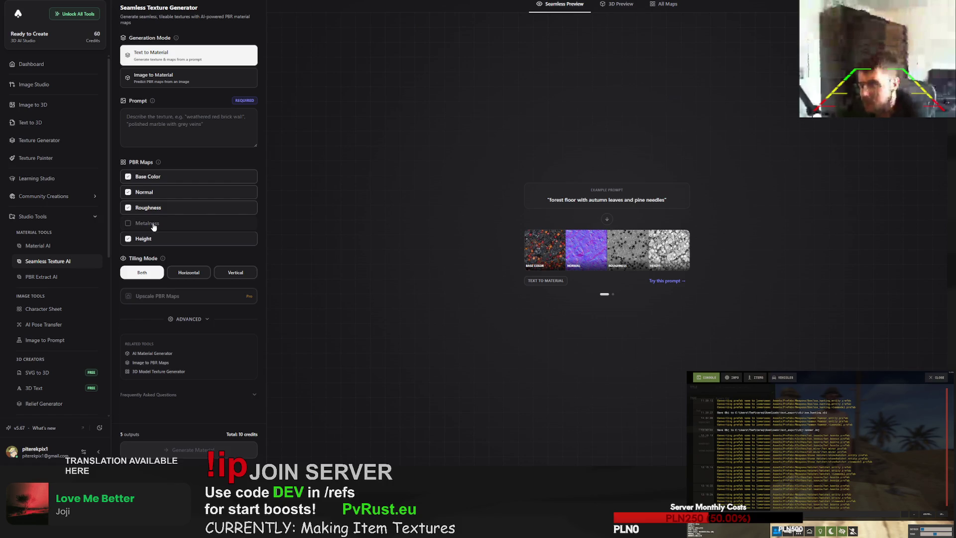
click(153, 227)
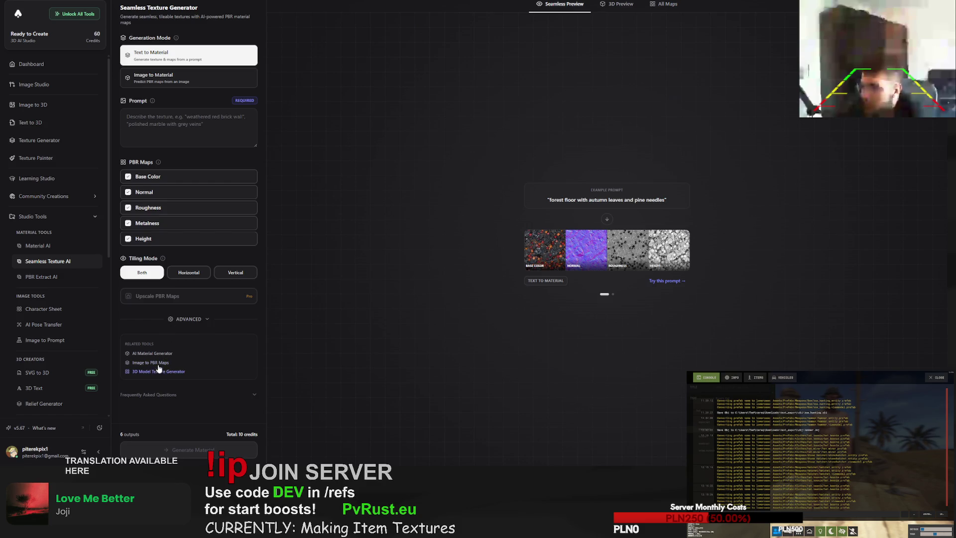
click(165, 396)
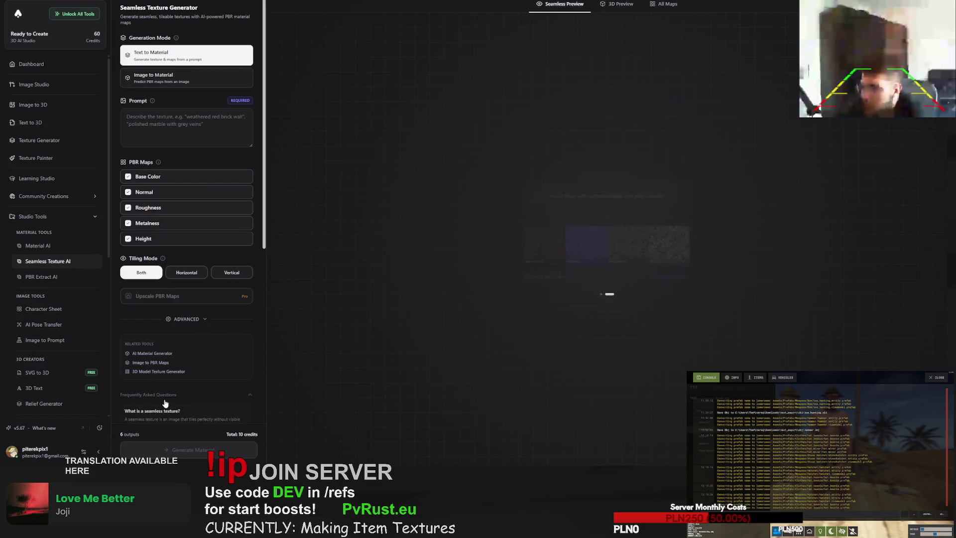
scroll(184, 341, down, 5)
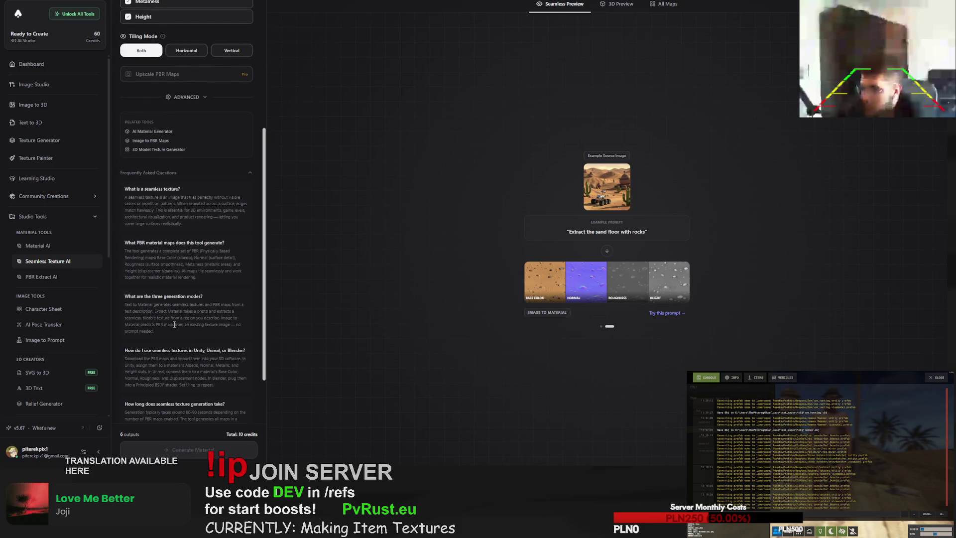
scroll(175, 325, down, 2)
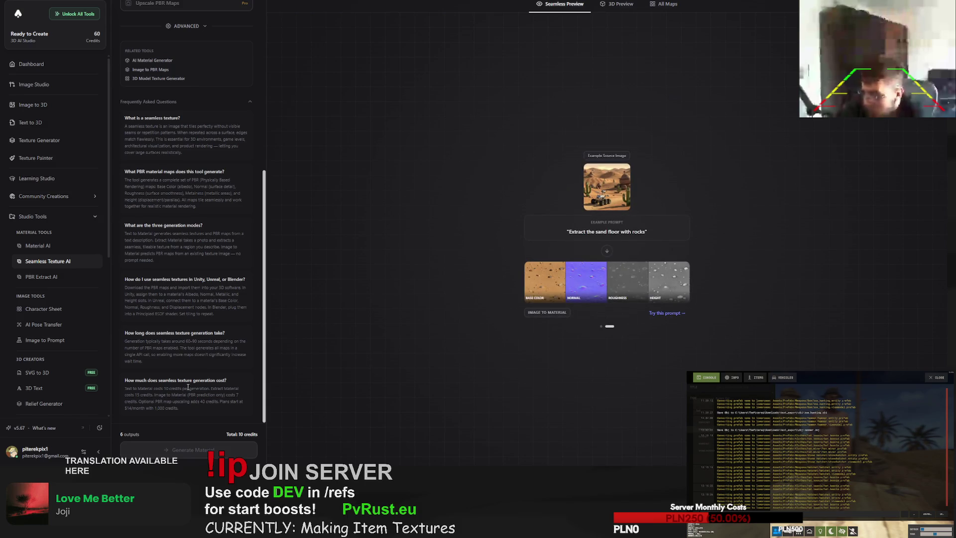
scroll(187, 387, up, 6)
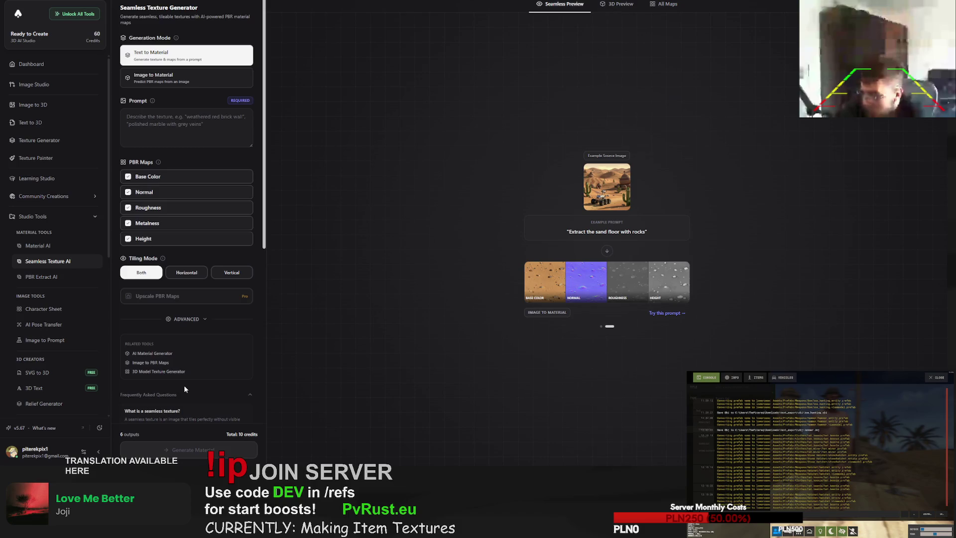
- Set Generation Mode to Image to Material and Output Format to PNG under Advanced
click(180, 83)
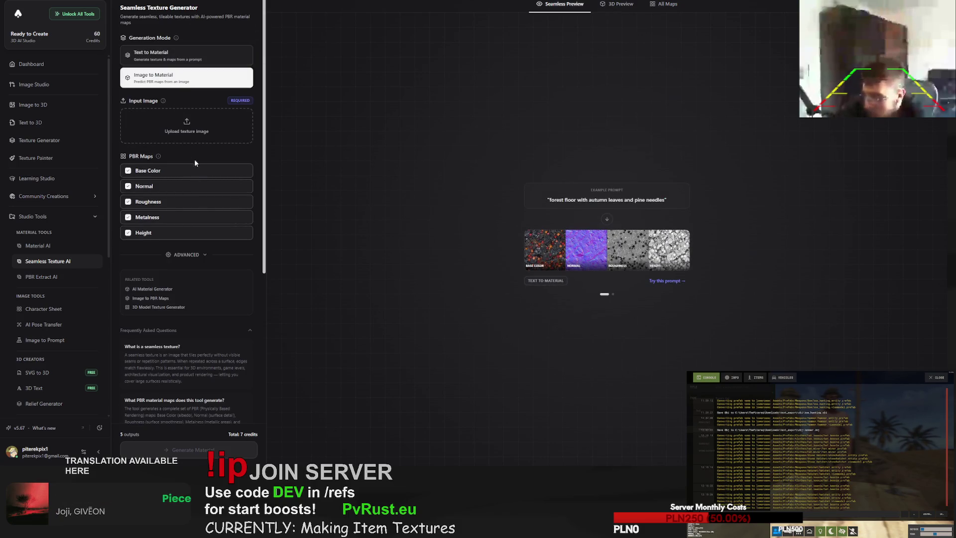
click(185, 59)
click(183, 79)
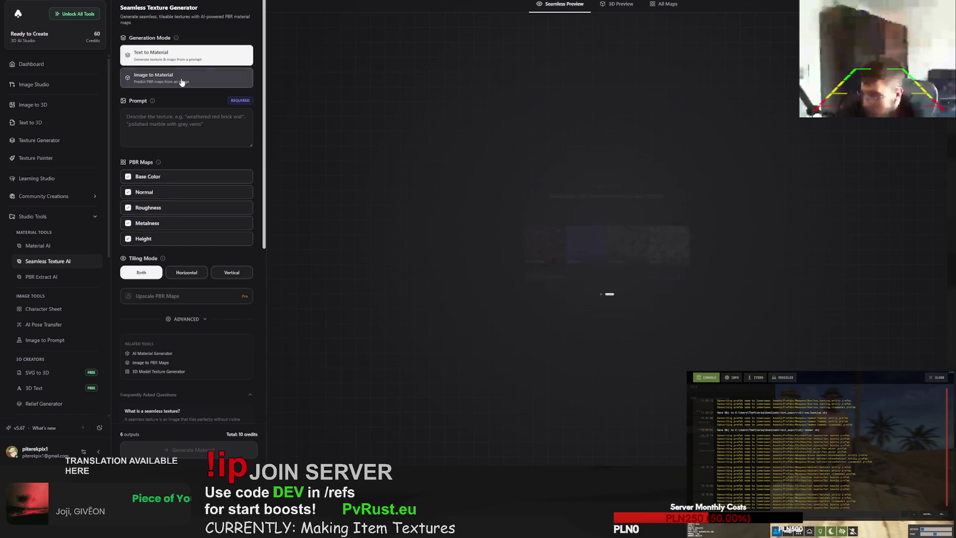
click(187, 255)
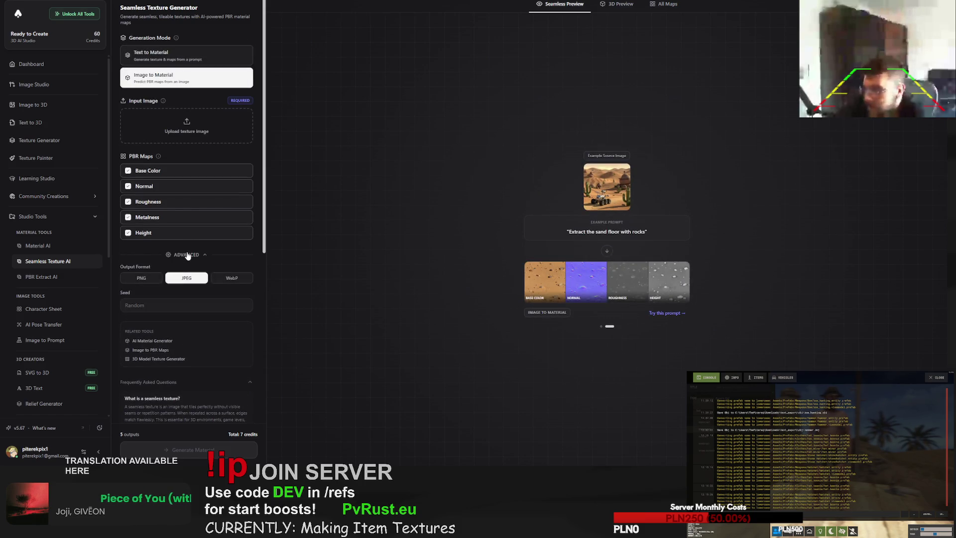
click(148, 277)
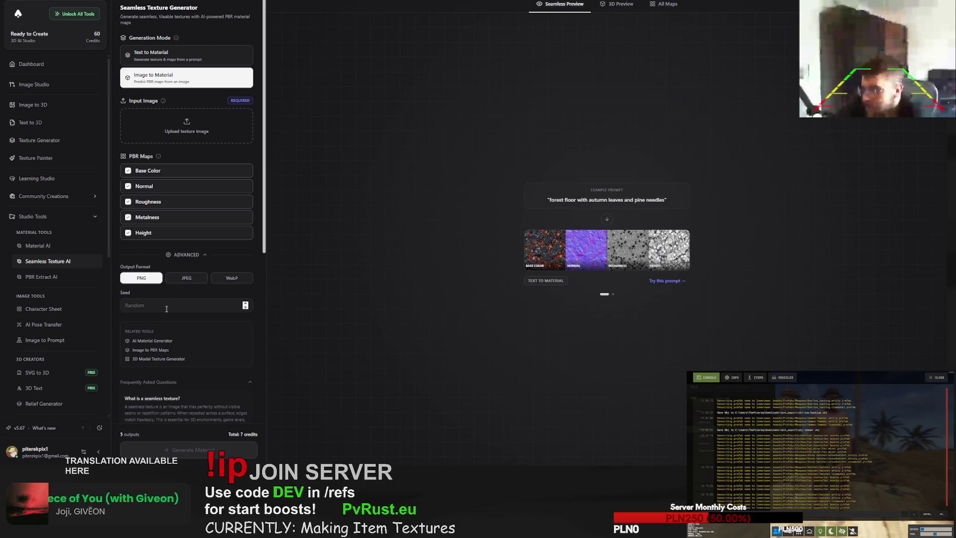
scroll(167, 308, down, 5)
scroll(171, 308, up, 5)
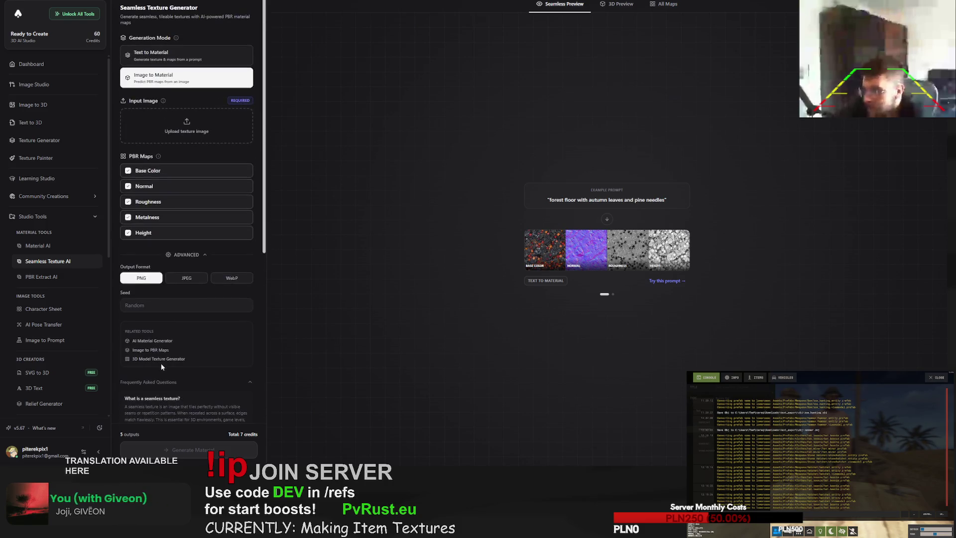
key(ctrl+Tab)
key(ctrl+Tab)
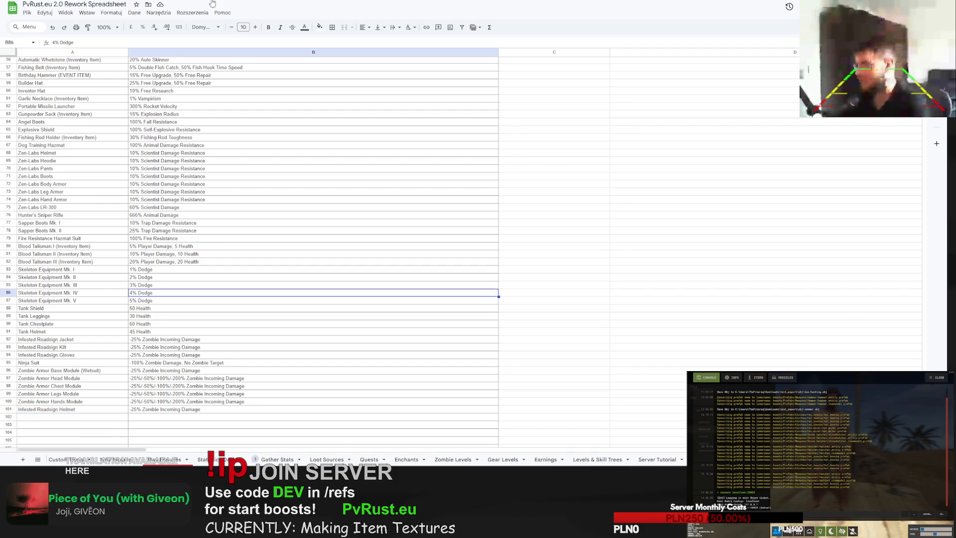
- Leave the PvRust.eu item bonus spreadsheet and return to Meshy
key(ctrl+Tab)
key(ctrl+Tab)
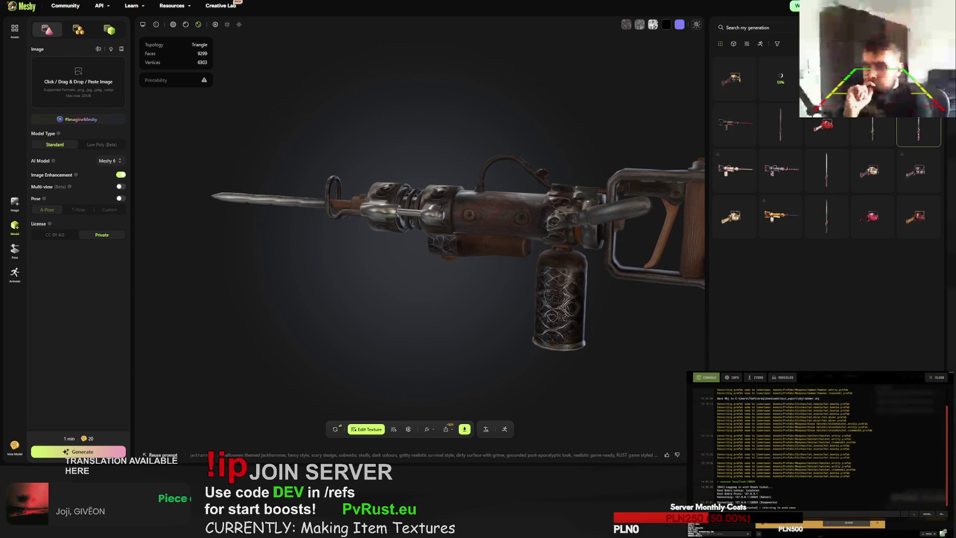
- Retry the chainsaw and the black-and-yellow jackhammer, confirming both replacements
click(742, 74)
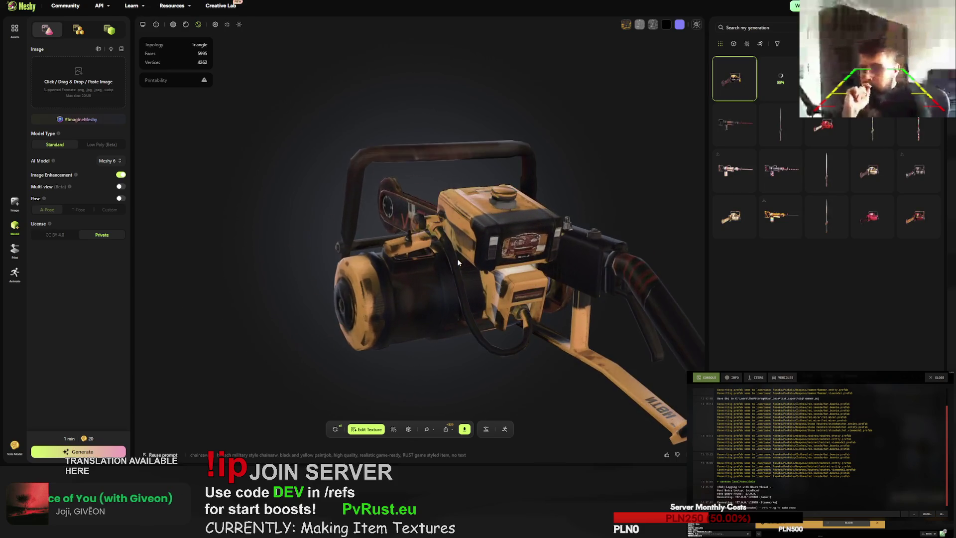
click(336, 429)
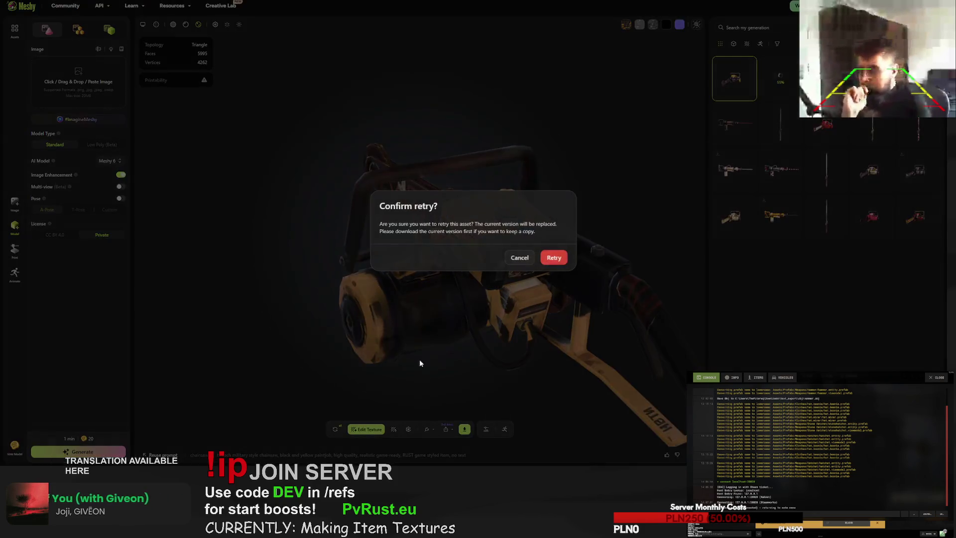
click(553, 257)
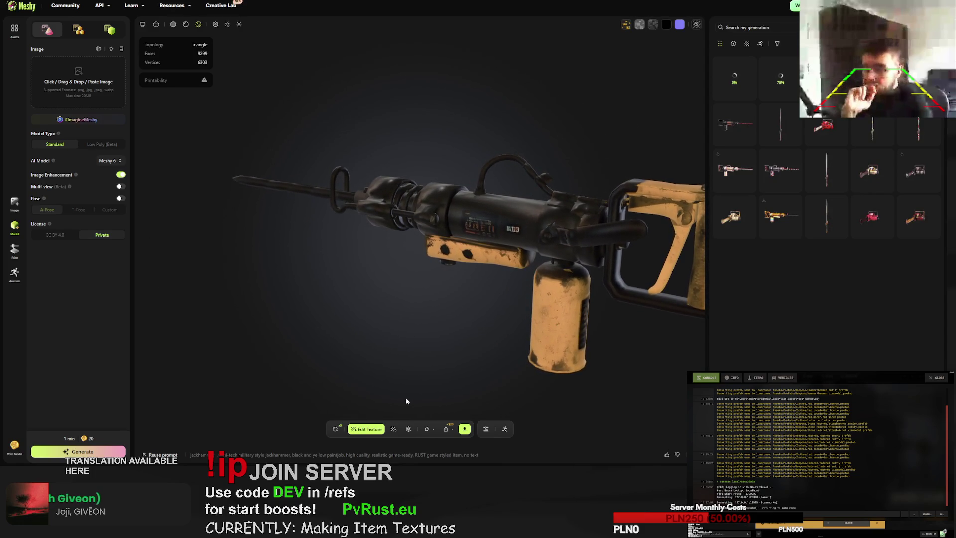
click(336, 431)
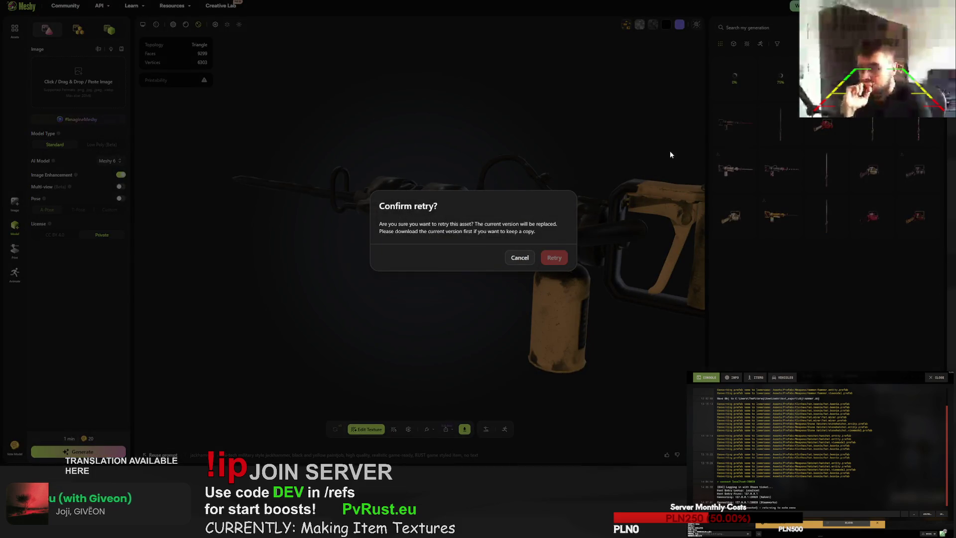
key(Return)
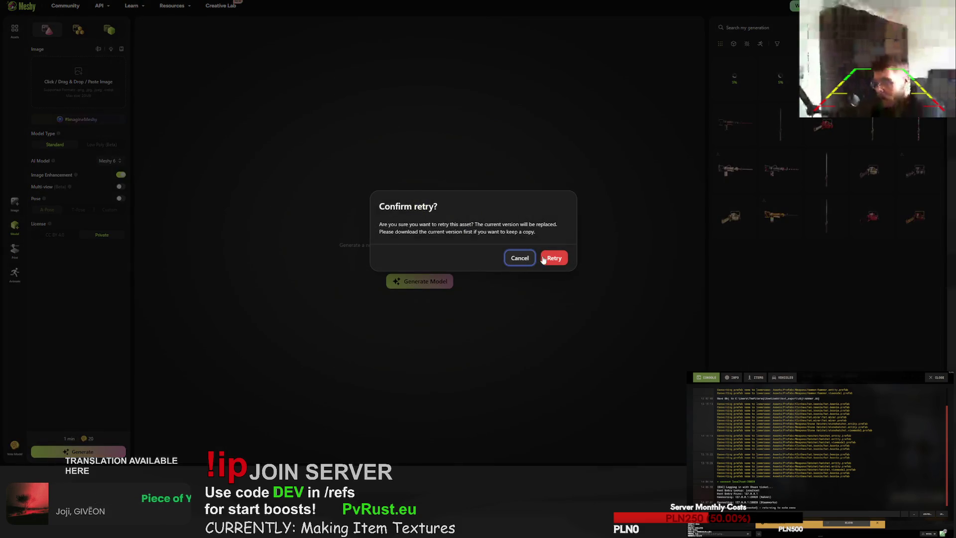
click(554, 258)
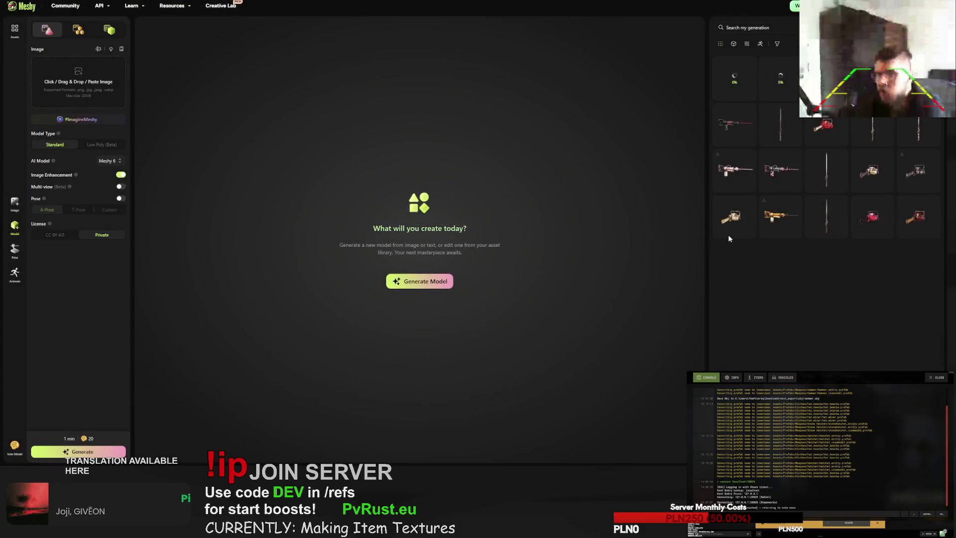
- Bring up the tips and free credits panel while the two generations process
mouse_move(742, 187)
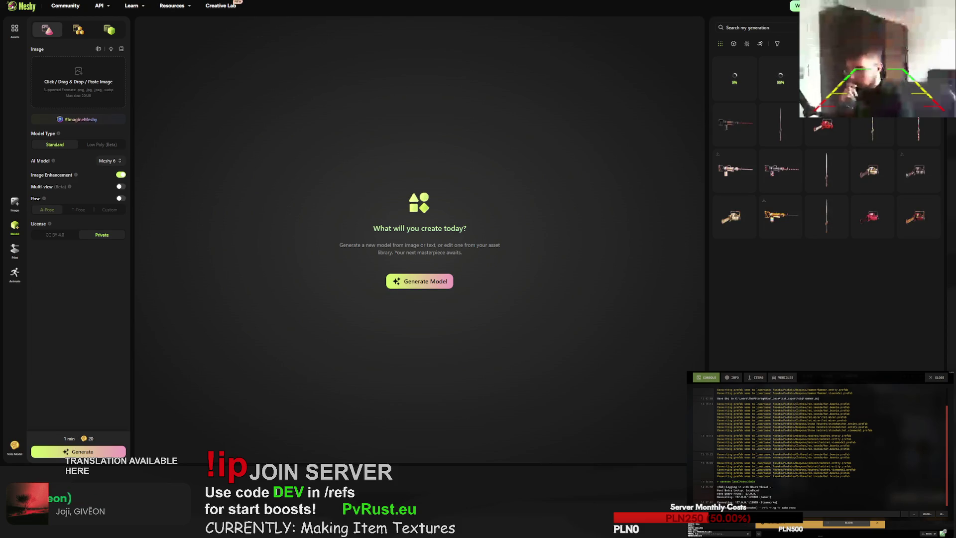
click(887, 8)
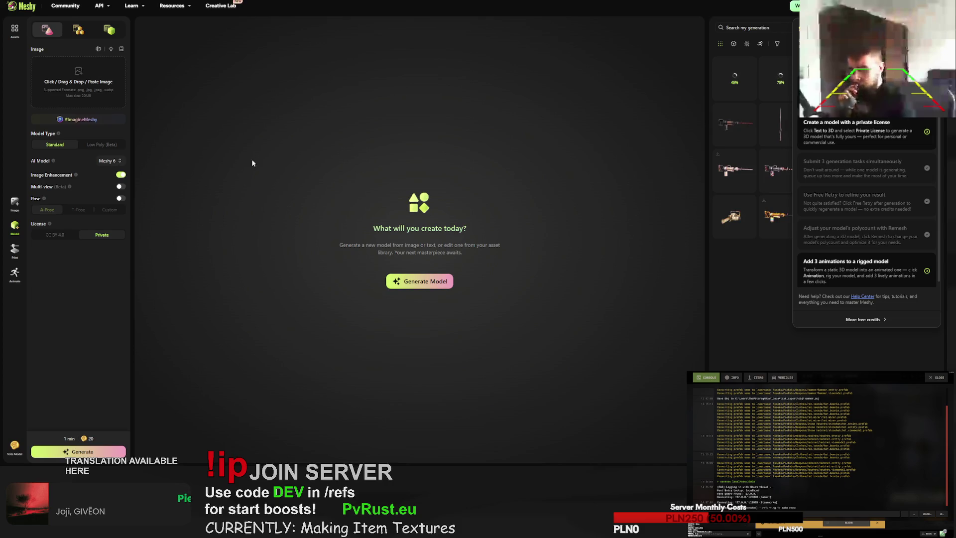
- Dismiss the tips panel and bring up the black-and-yellow camo sword from My Generations
click(549, 227)
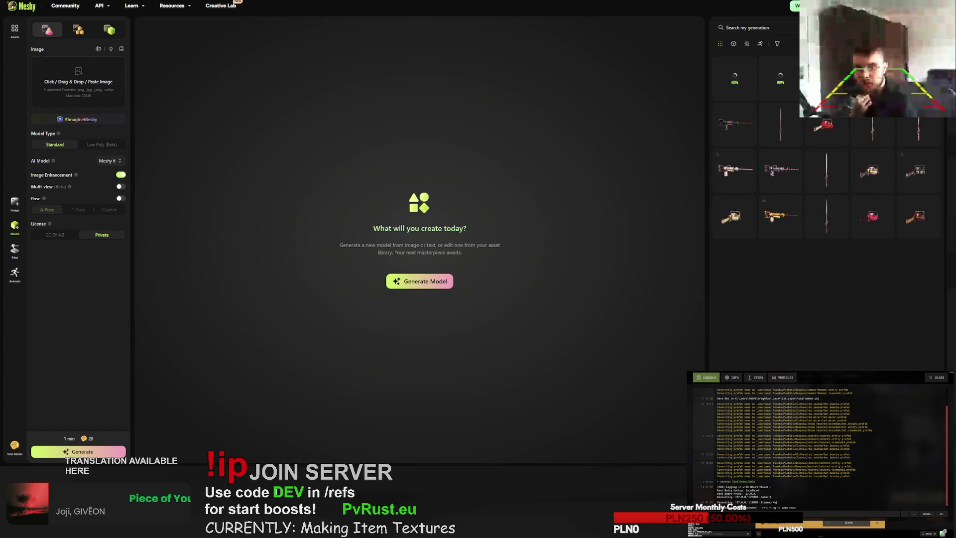
mouse_move(872, 170)
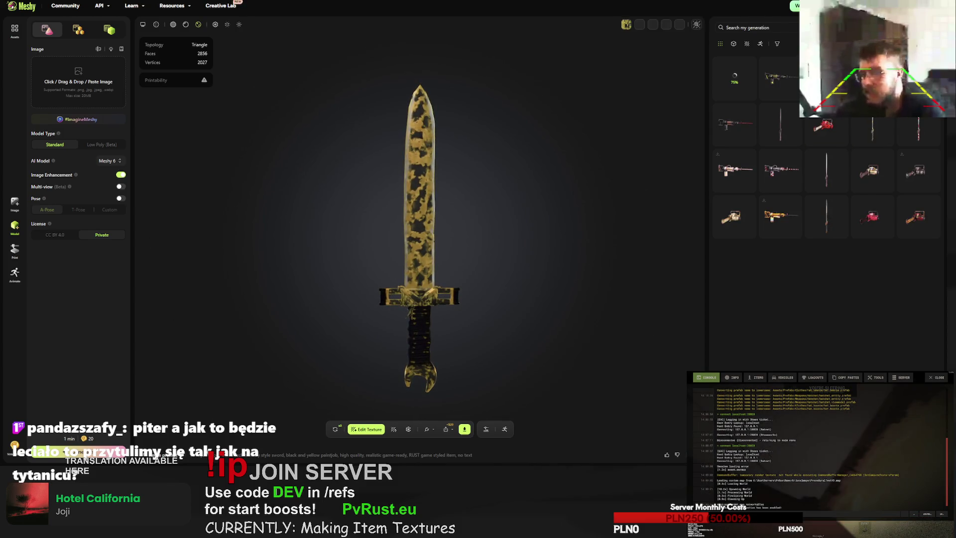
- Check the chainsaw and jackhammer, then retry the sword and confirm its regeneration
click(735, 124)
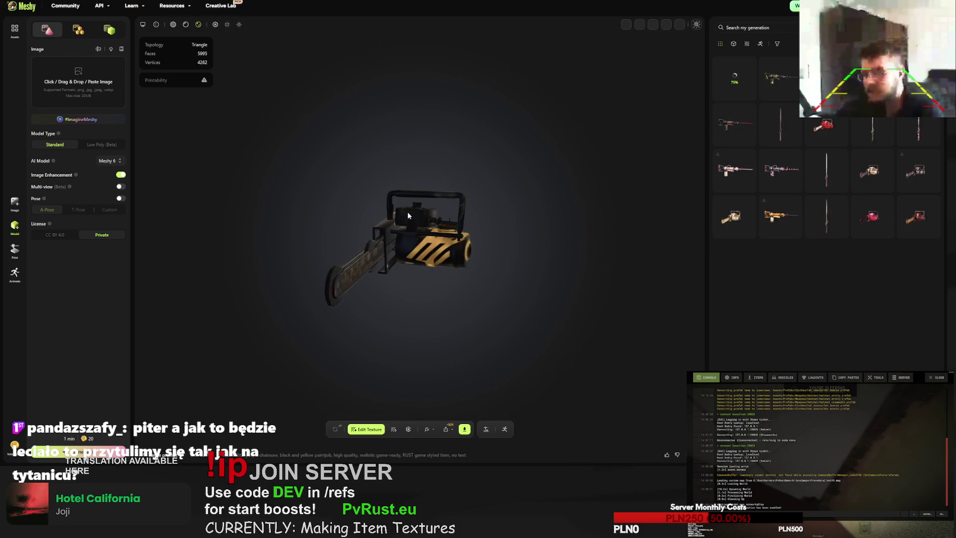
click(779, 78)
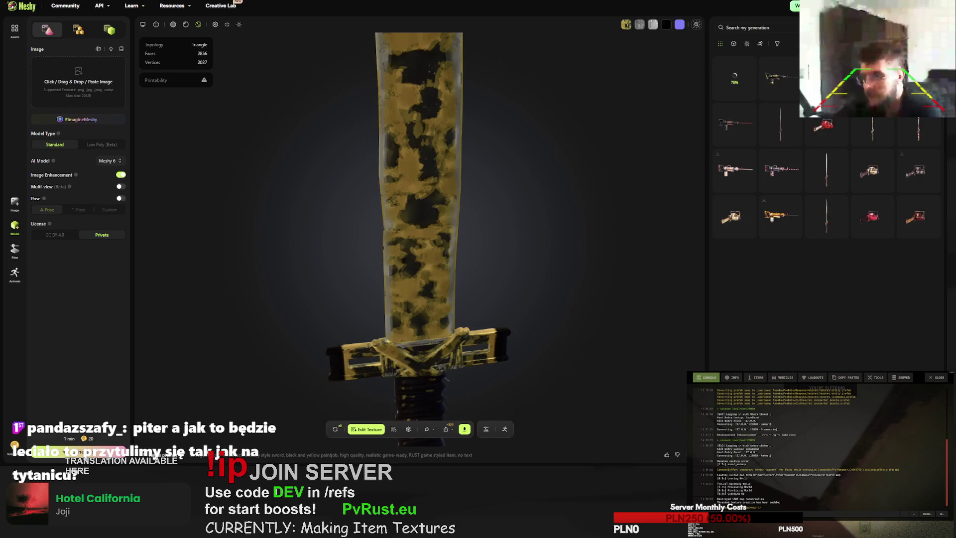
click(335, 429)
click(515, 258)
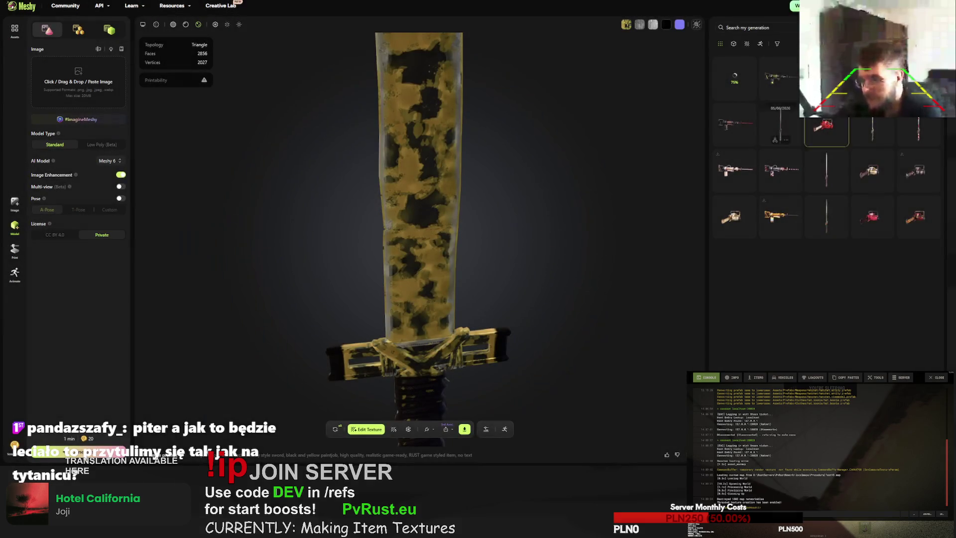
click(335, 428)
click(554, 257)
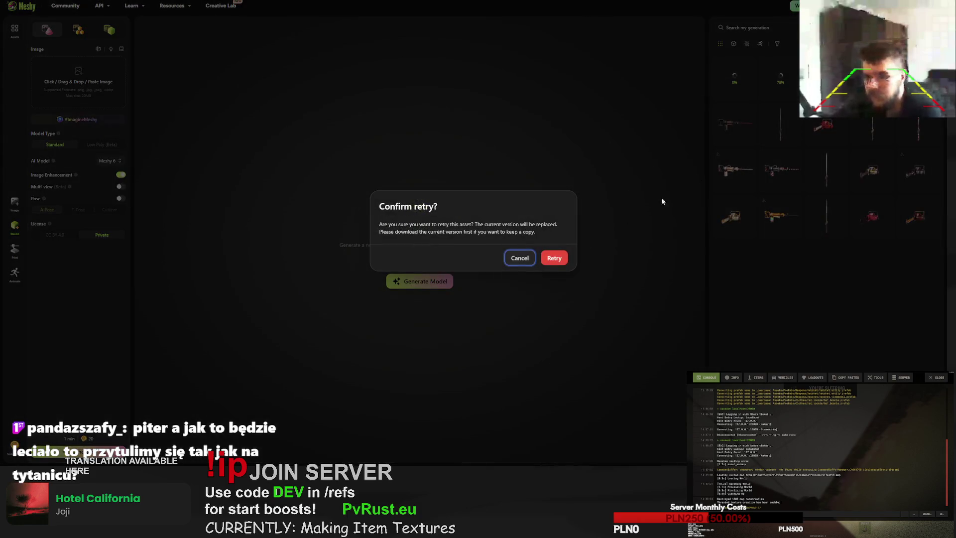
click(562, 258)
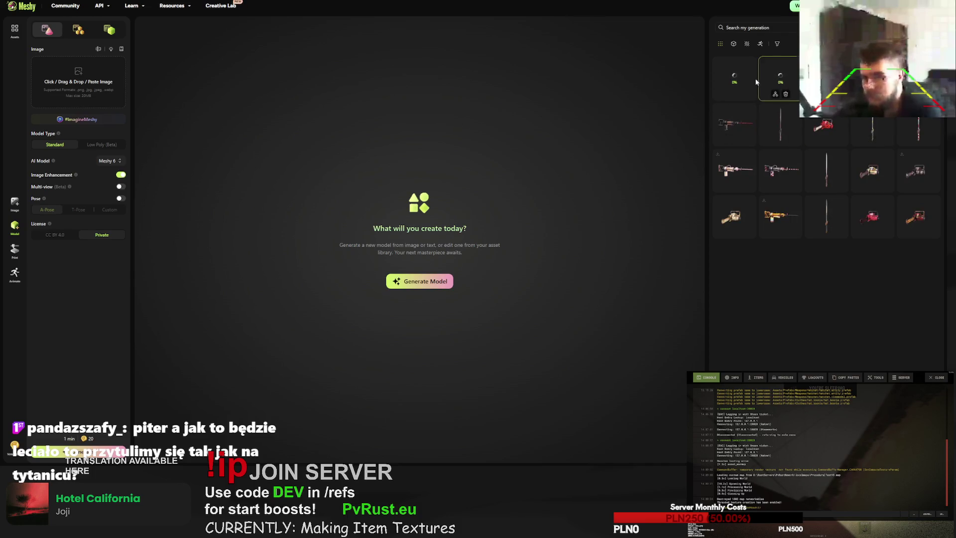
- Wait for the bladed jackhammer-style weapon model, about 9299 faces, to finish generating
mouse_move(730, 80)
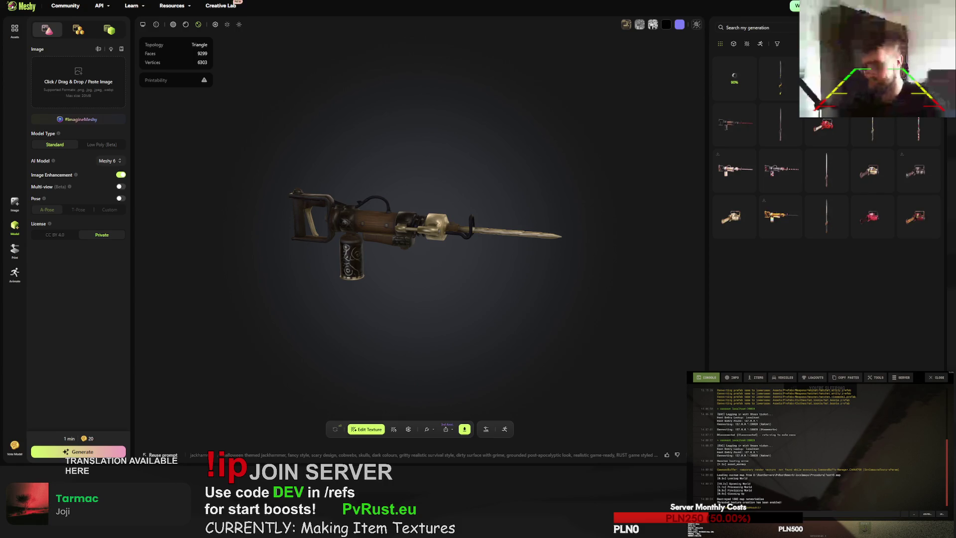
- Select the hi-tech military sword generation, choose Retry, and confirm the retry
click(778, 79)
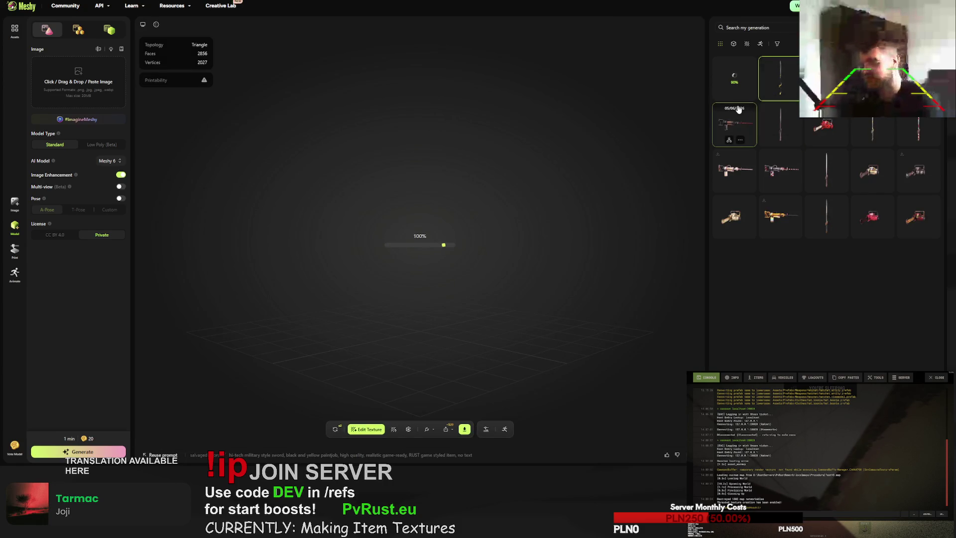
click(734, 79)
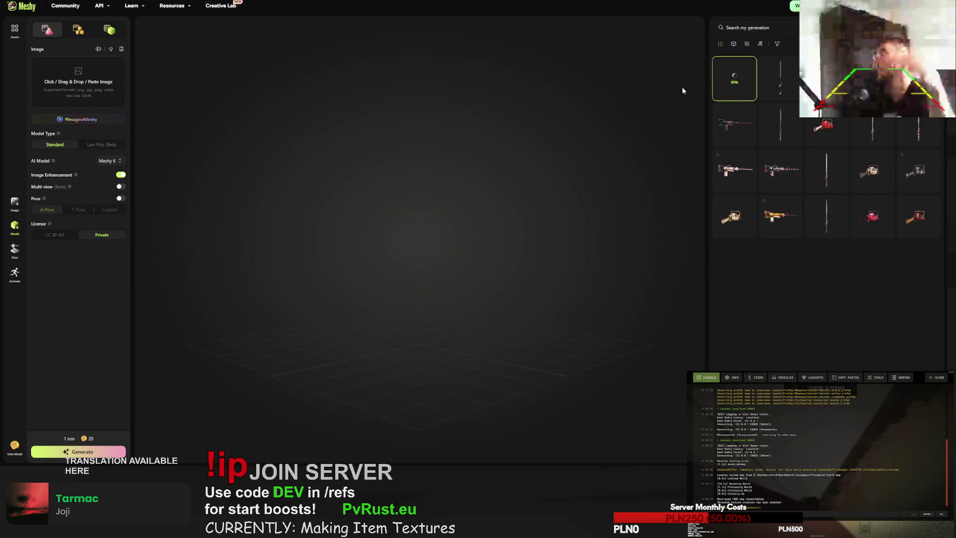
click(780, 79)
click(335, 429)
click(555, 258)
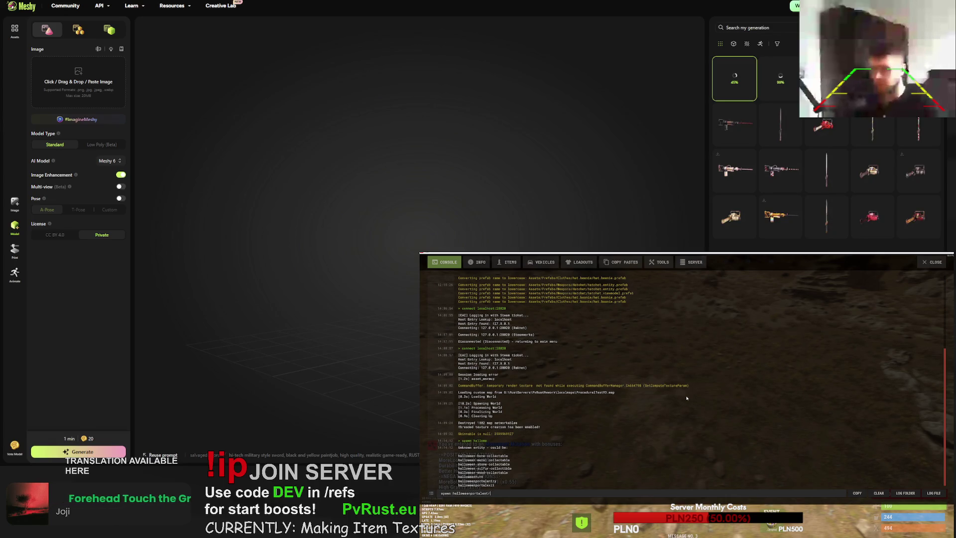
- Spawn the Halloween portal and walk through it into the mine tunnel
key(Return)
key(F1)
key(w)
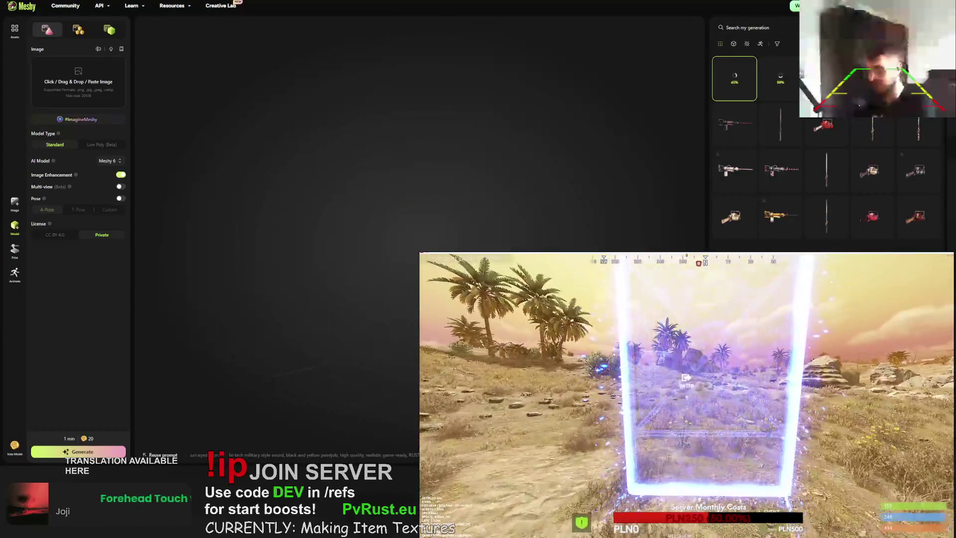
key(w)
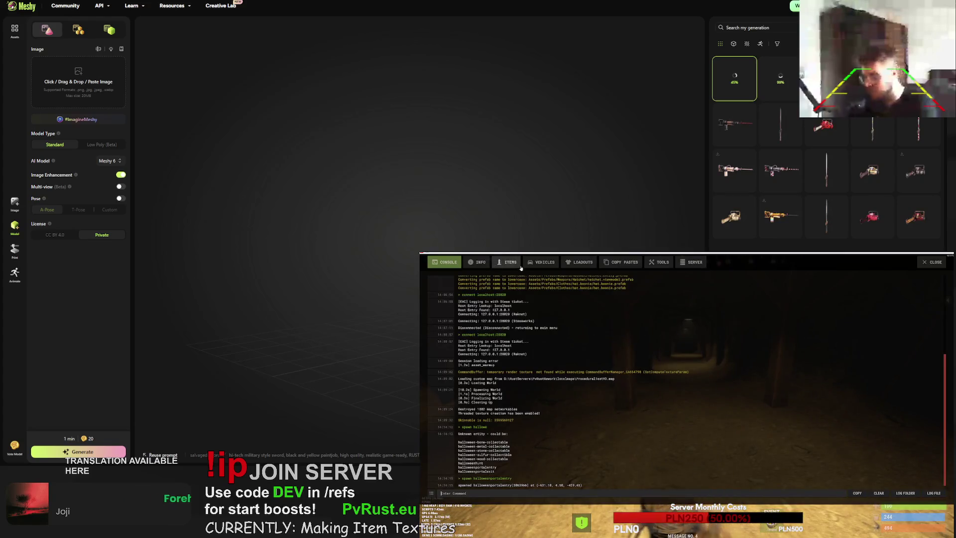
- Spawn an assault rifle from the F1 Items weapons list
click(476, 262)
click(505, 262)
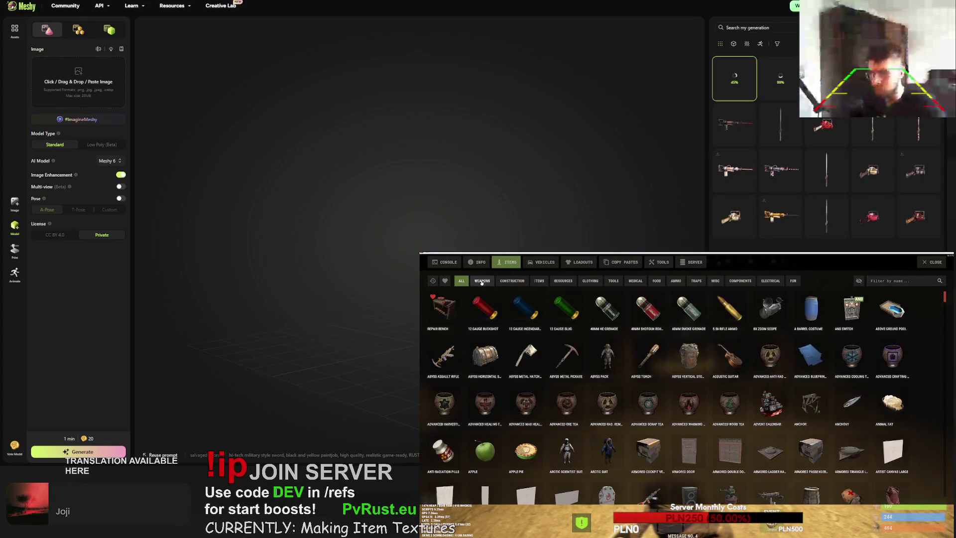
click(486, 280)
click(525, 309)
key(F1)
key(F1)
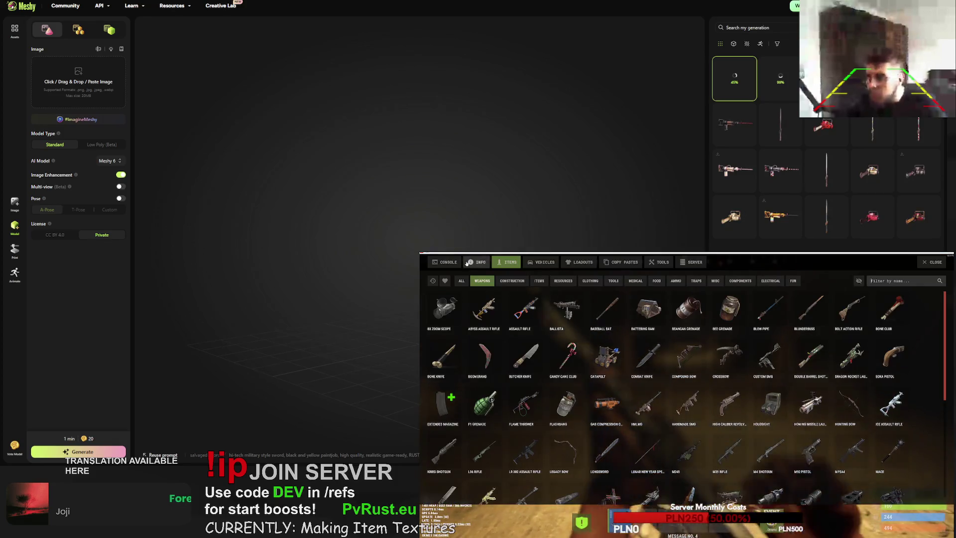
- Enable player.infiniteammo, then shoot the NPC and advance down the tunnel
click(455, 262)
key(Tab)
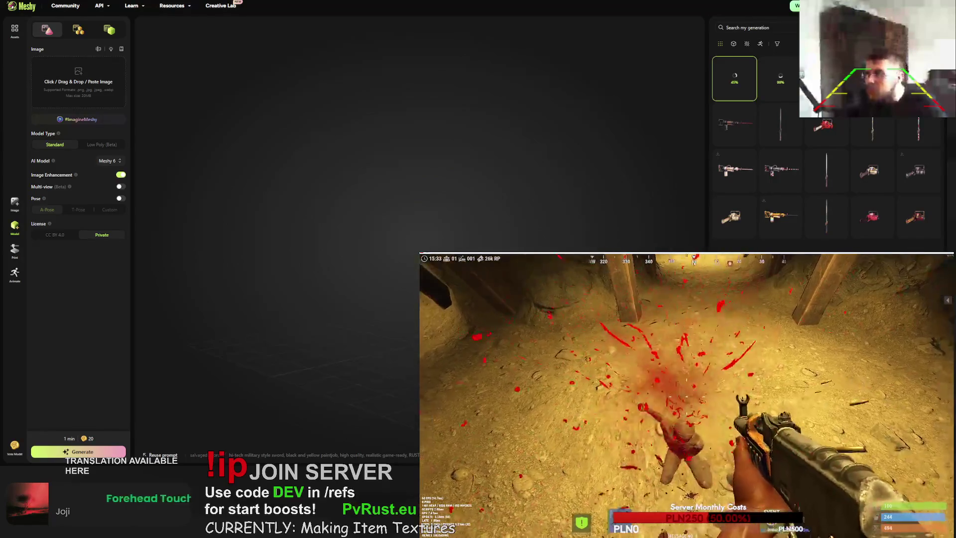
click(686, 396)
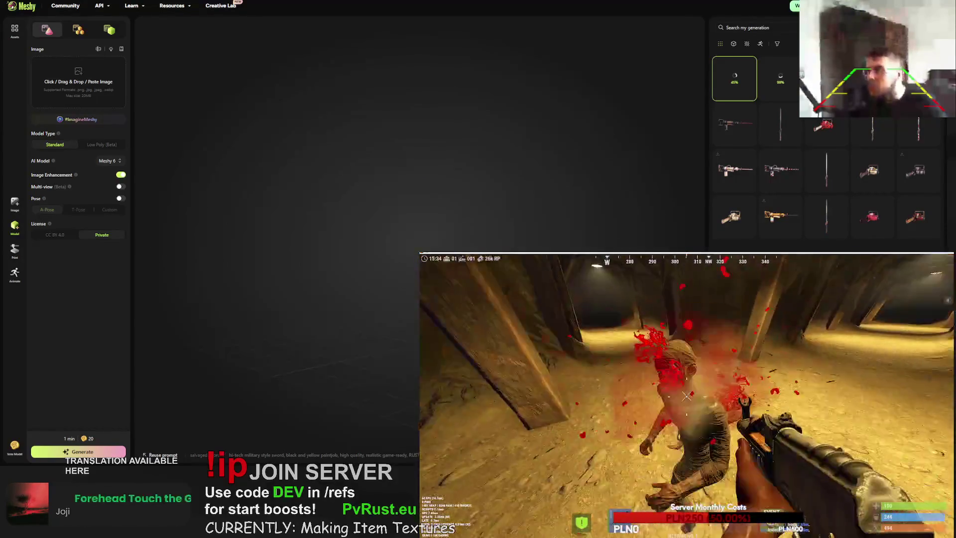
key(w)
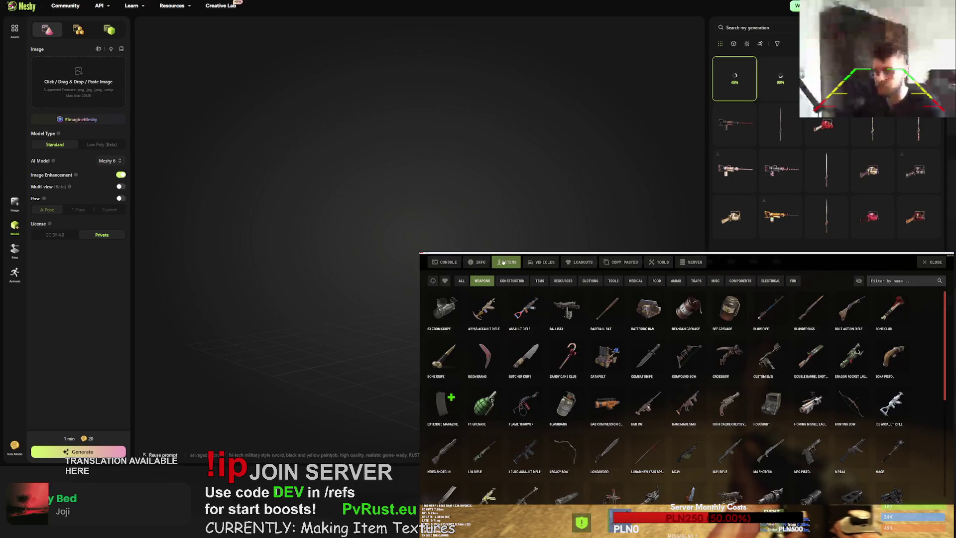
- Filter items for 'light', then run ioentity.infiniteiopower true in the console
text(l)
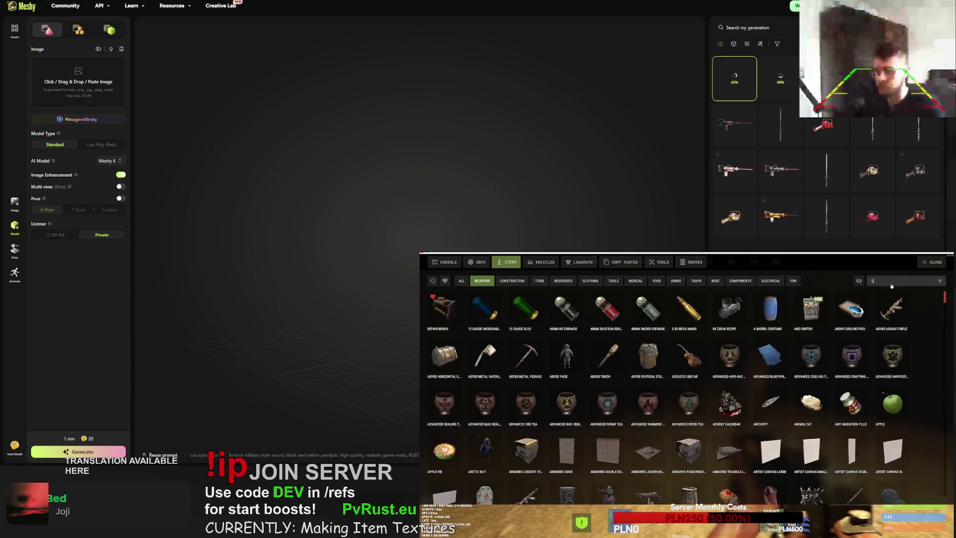
text(ight)
scroll(810, 355, down, 2)
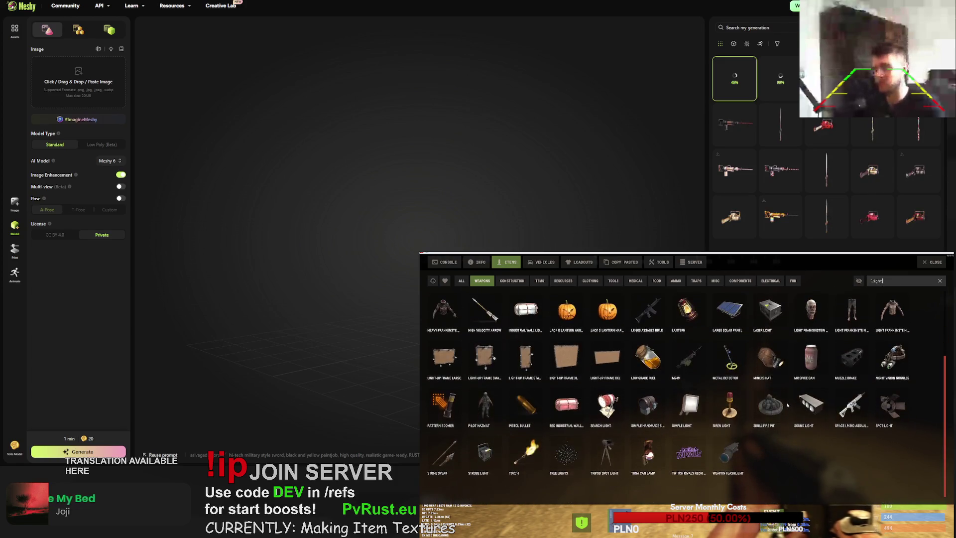
double_click(877, 280)
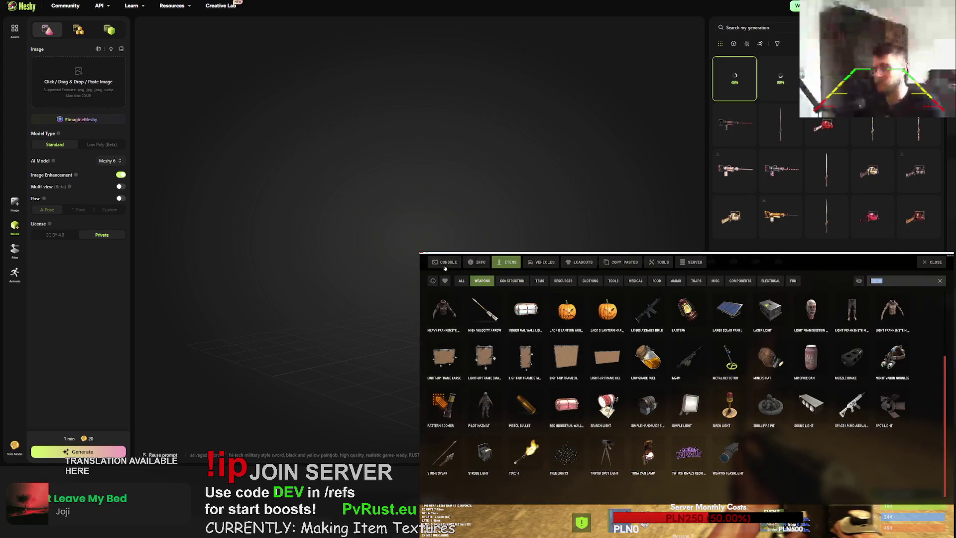
click(446, 263)
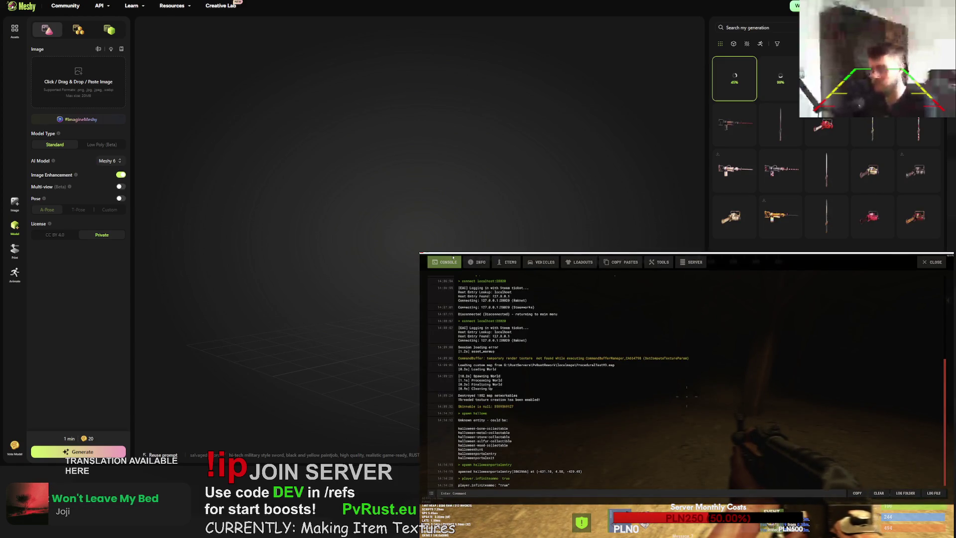
text(electr)
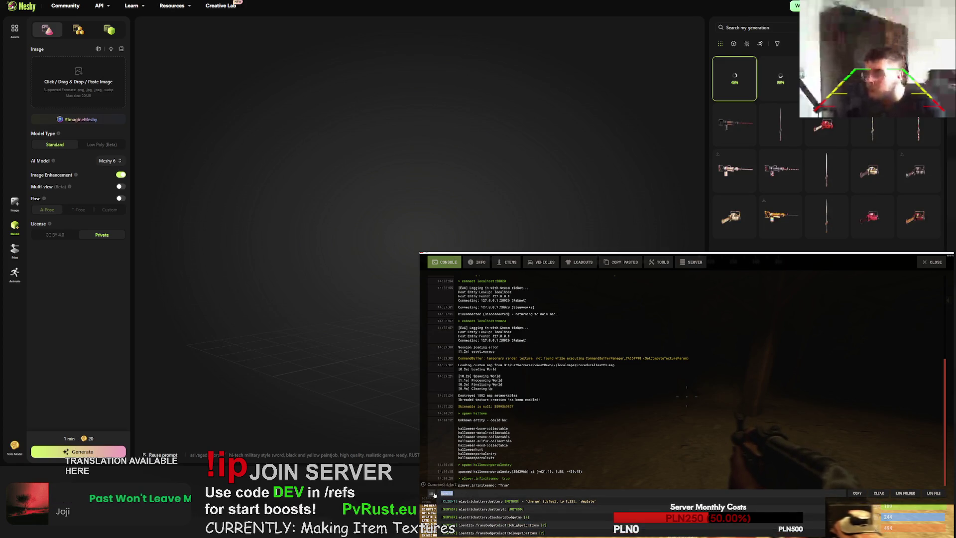
key(ctrl+a)
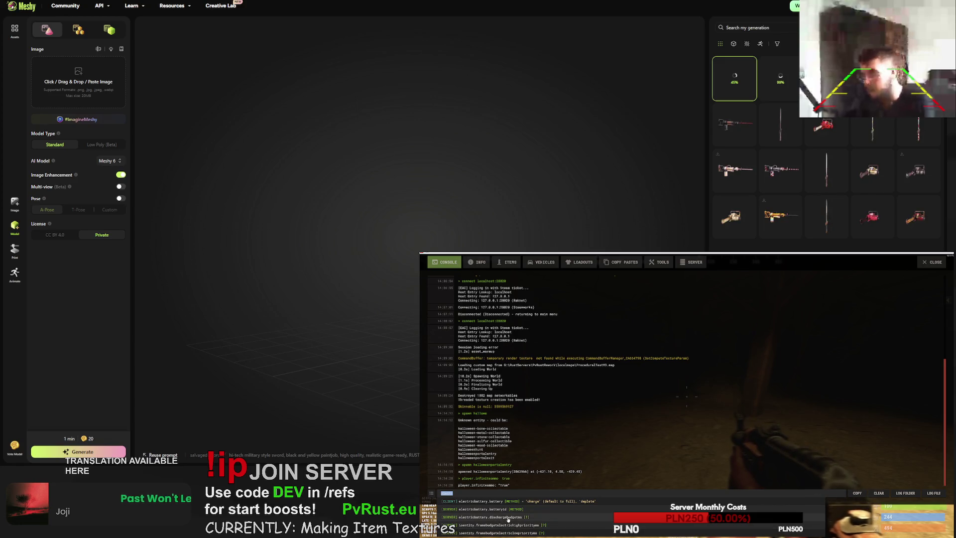
click(488, 508)
text(true)
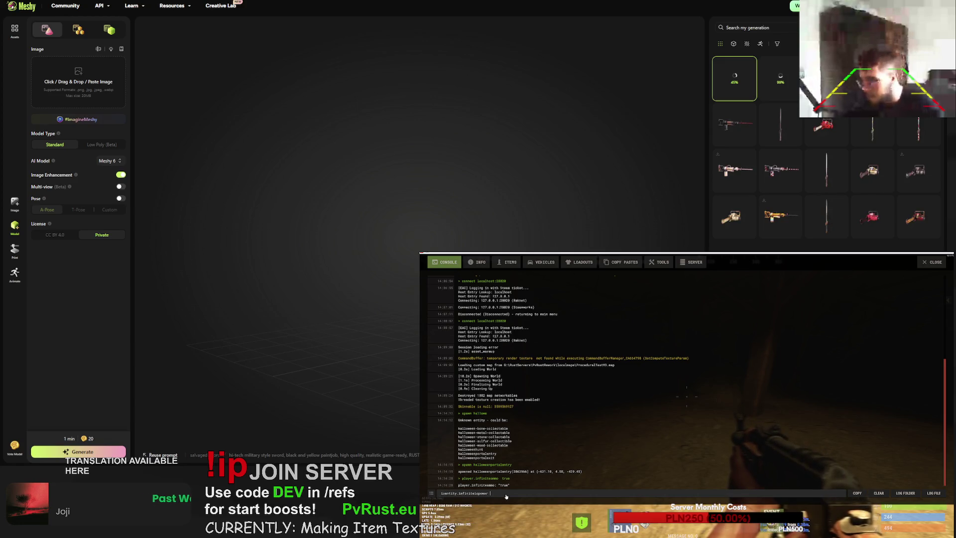
key(Return)
key(F1)
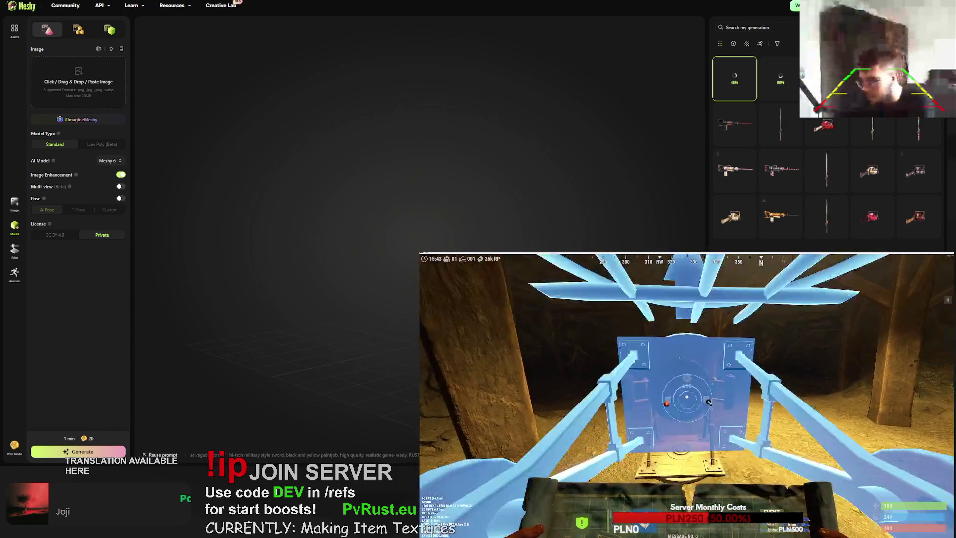
- Equip the gun and walk the tunnel to the barrel, studying its gray walls and yellow floor
key(1)
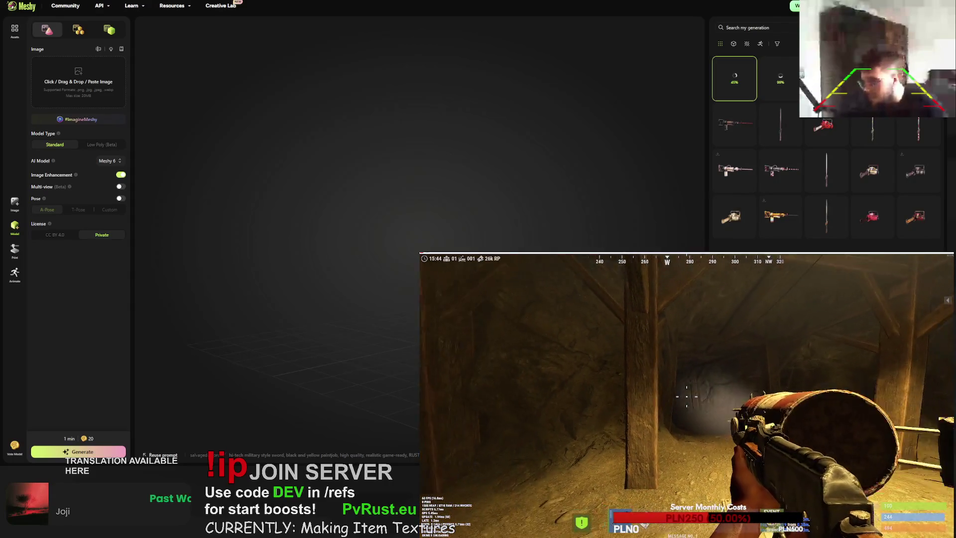
key(w)
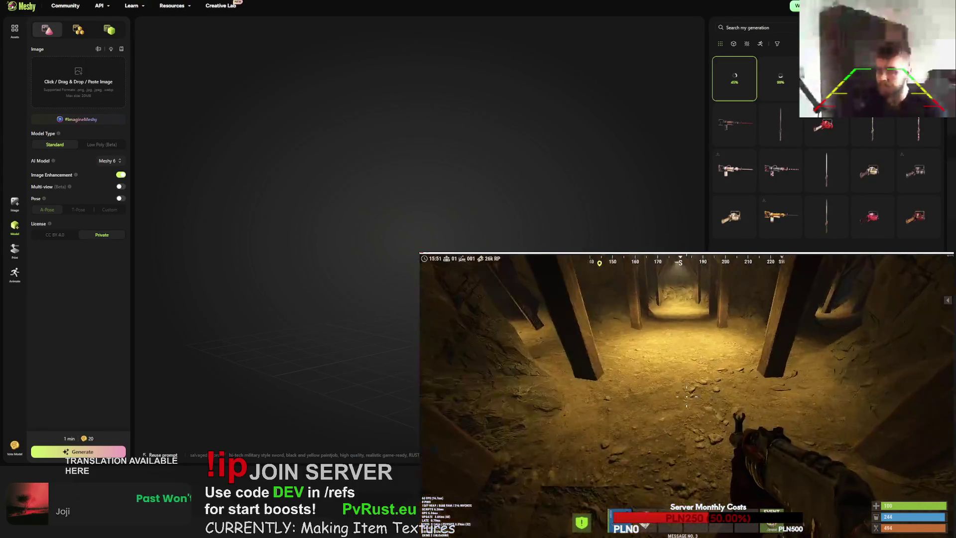
key(F1)
key(F1)
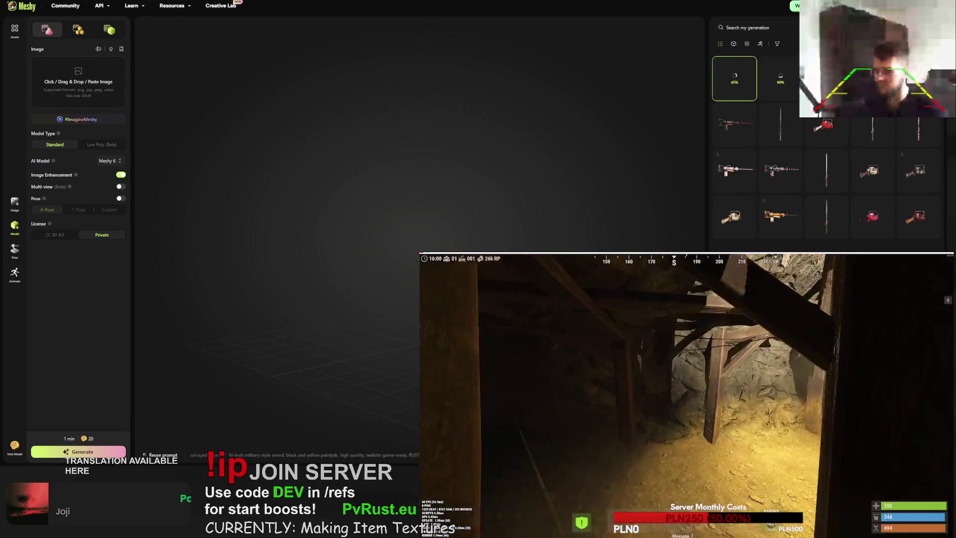
- Run debugcamera to fly freely through the lit mine tunnel
text(sb)
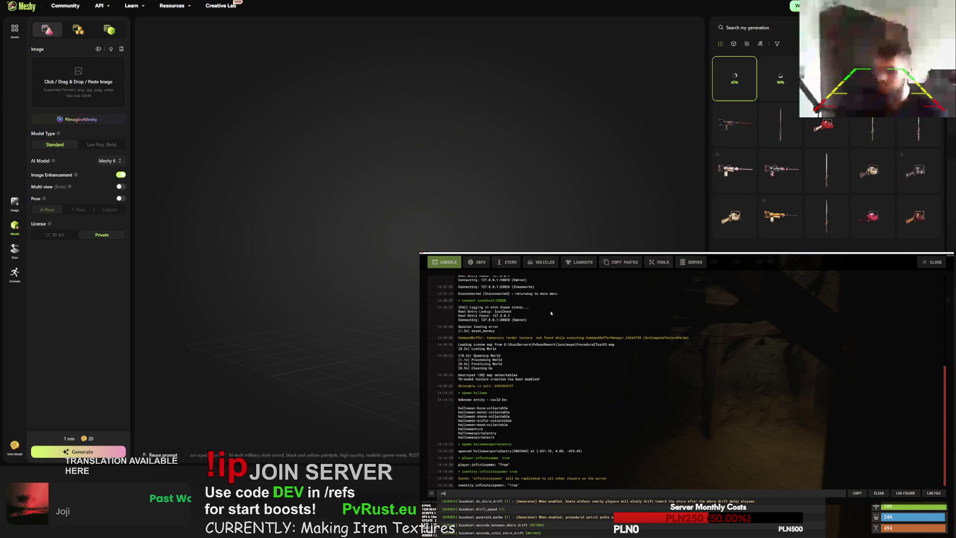
key(BackSpace)
key(BackSpace)
text(debugc)
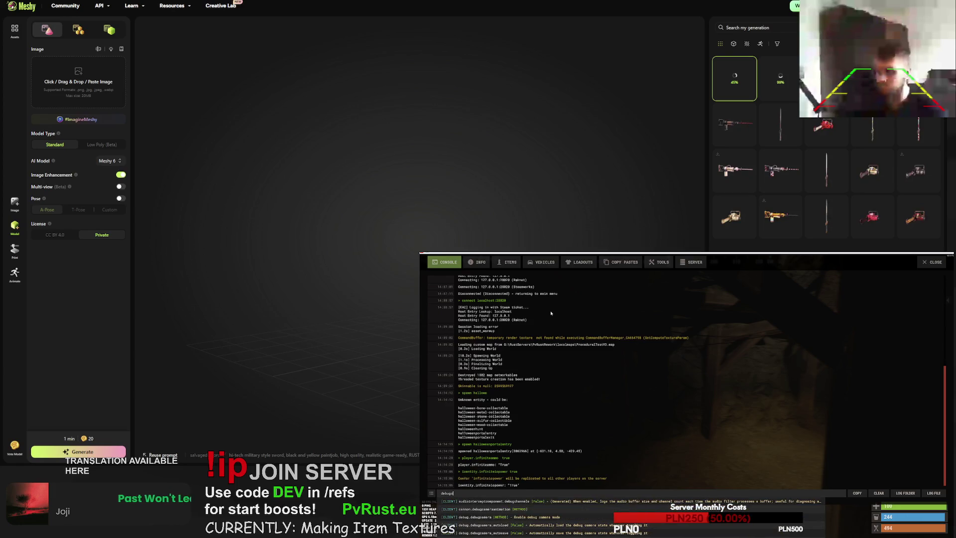
text(amer)
key(Return)
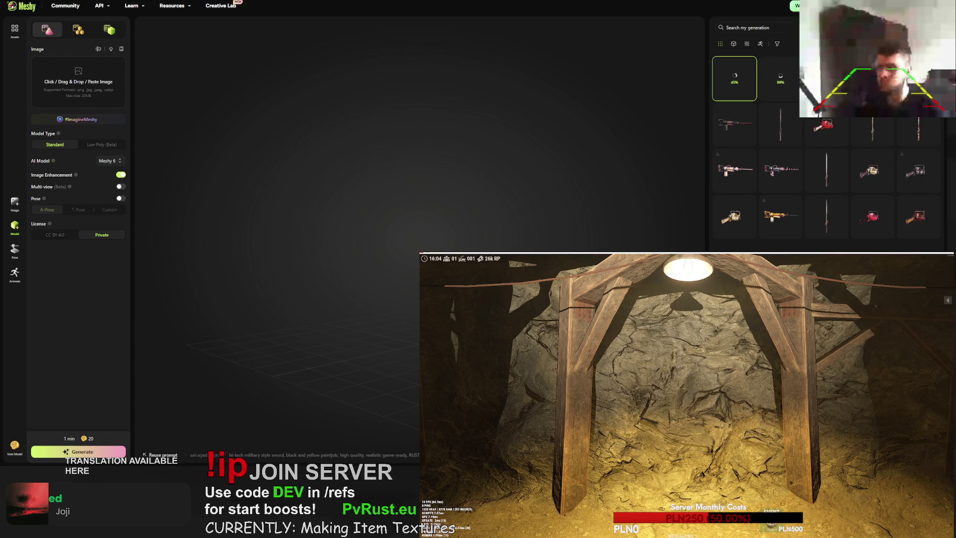
- Close the console and bring up the global chat
key(F1)
key(F1)
key(Return)
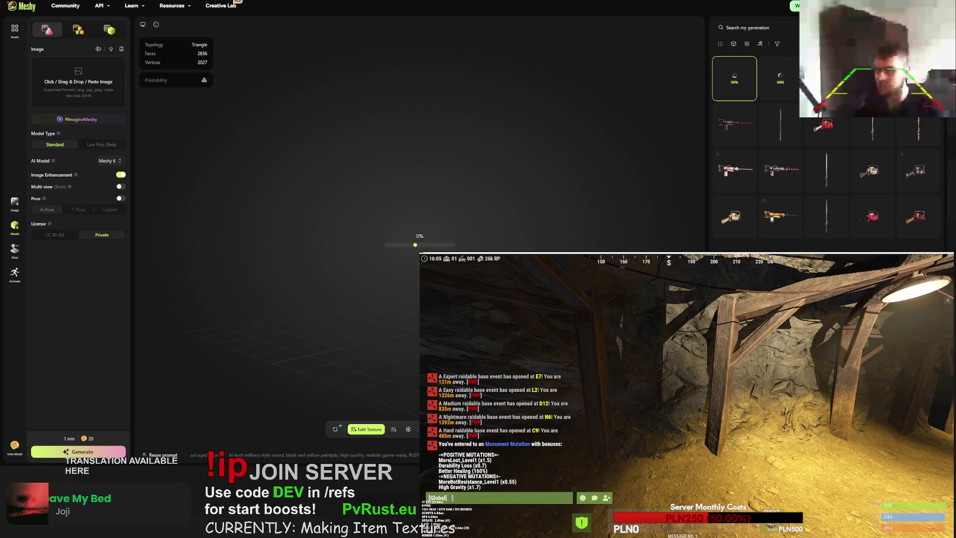
key(ctrl+Tab)
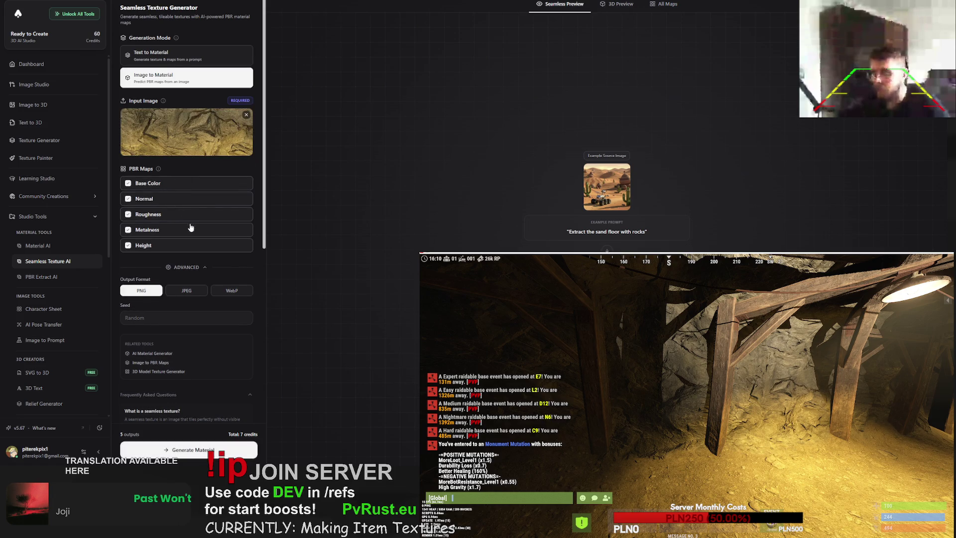
- Generate a material from the yellow cave-rock image, then switch back to Meshy
scroll(192, 227, down, 3)
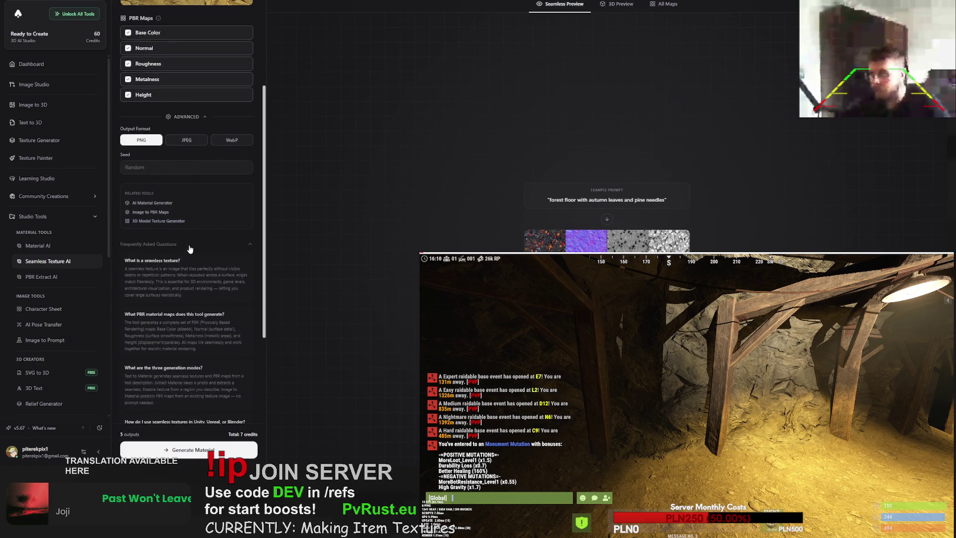
scroll(189, 246, down, 3)
scroll(189, 243, up, 5)
scroll(193, 243, up, 1)
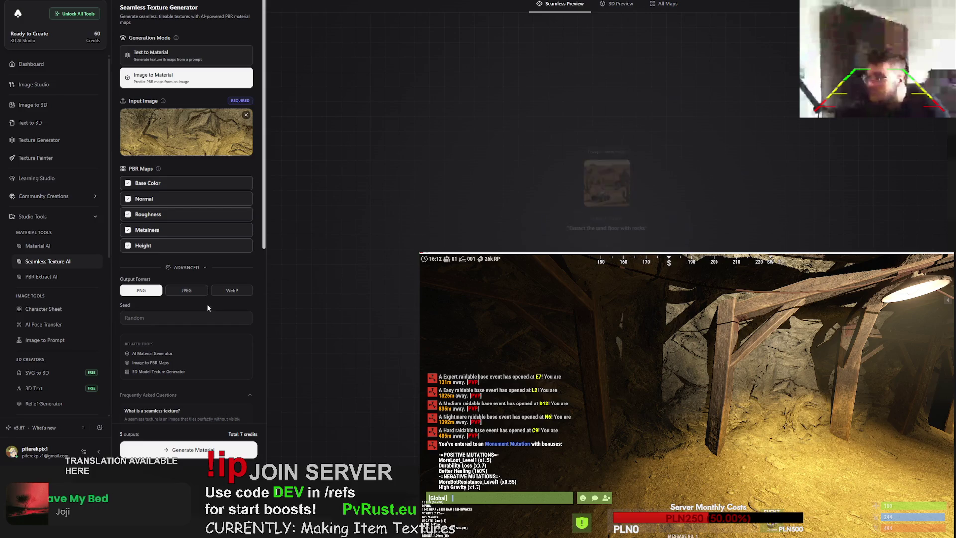
click(201, 451)
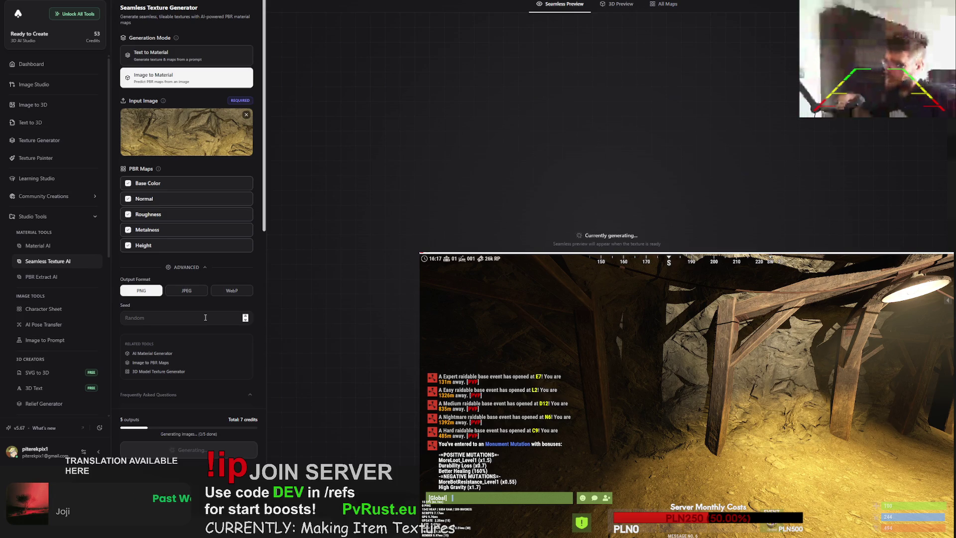
key(ctrl+Tab)
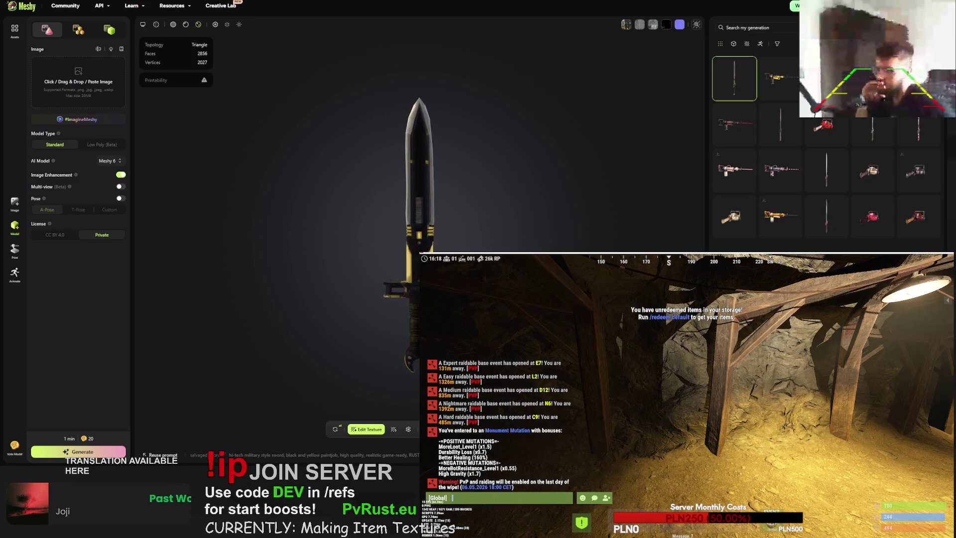
- Load the yellow jackhammer model and retry its generation to replace it
click(423, 429)
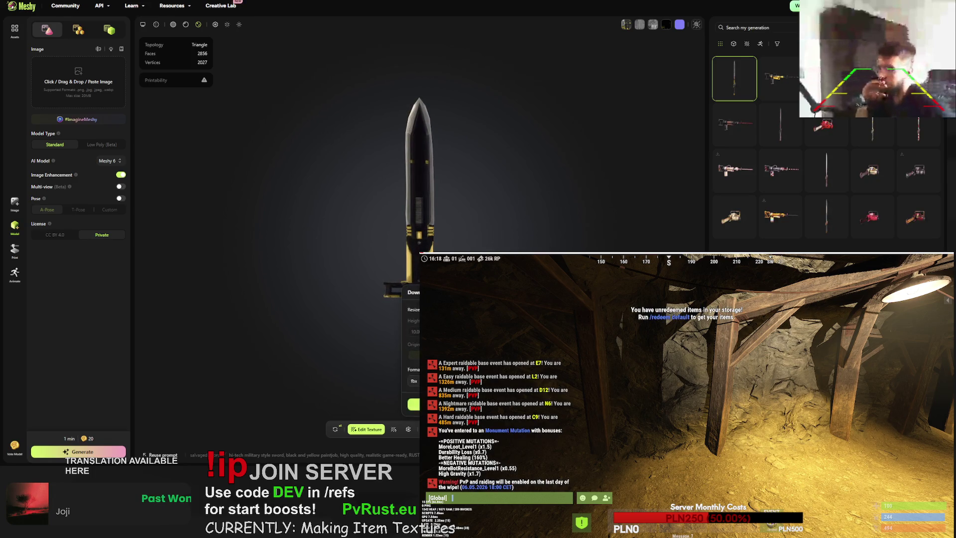
click(777, 78)
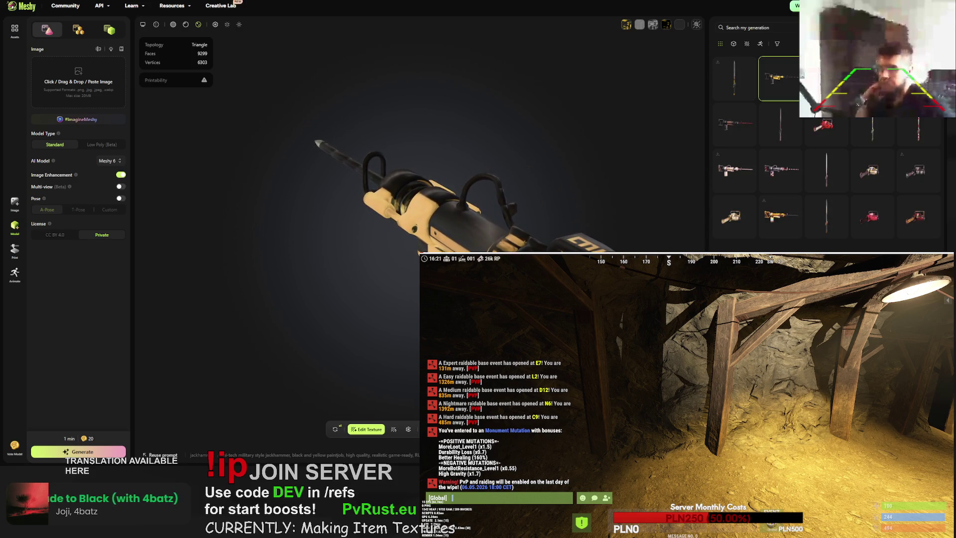
click(335, 429)
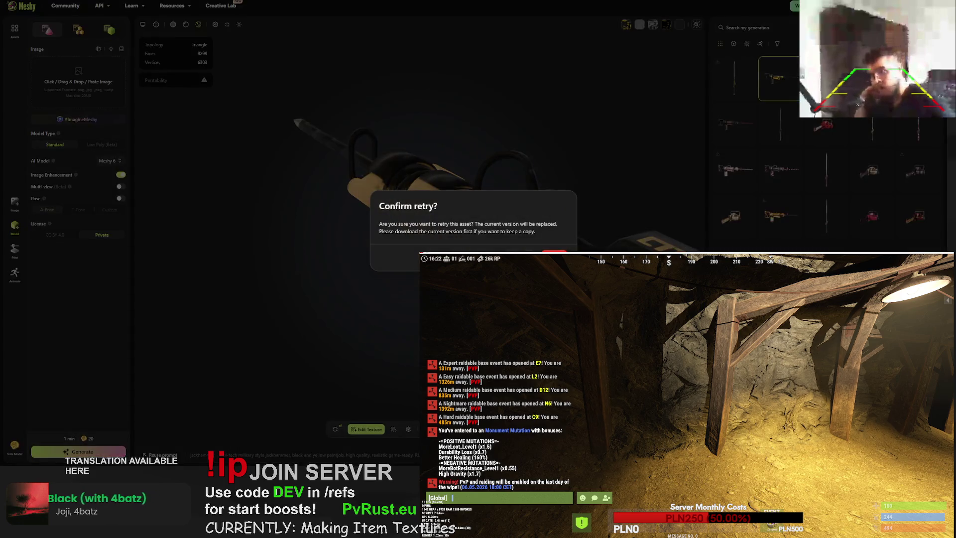
click(558, 258)
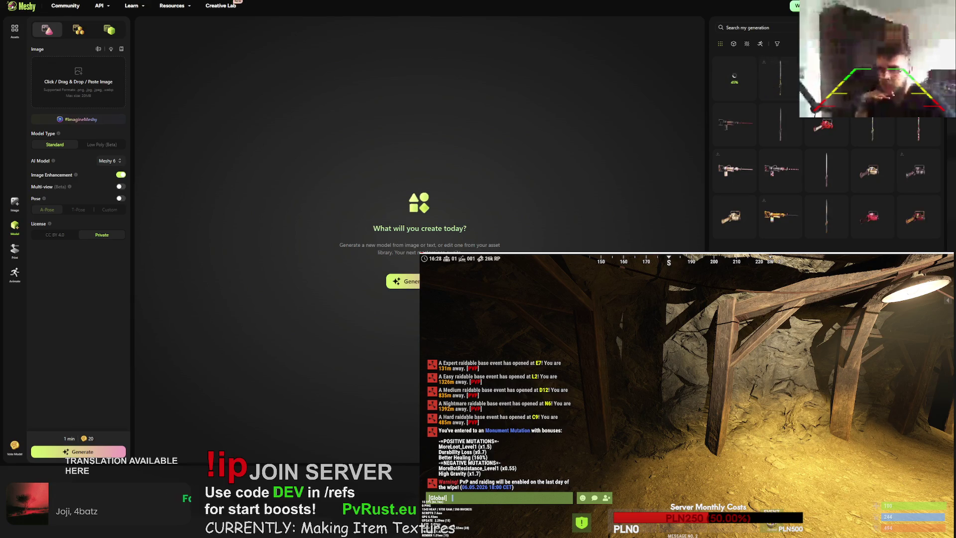
- Load the black-and-yellow sword, view it as a silhouette, then return to textured render
mouse_move(777, 43)
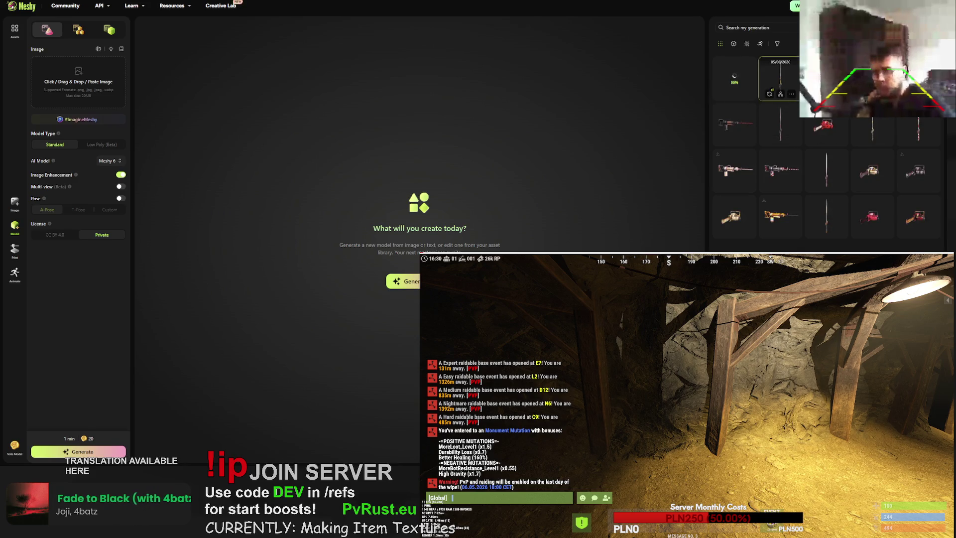
click(780, 78)
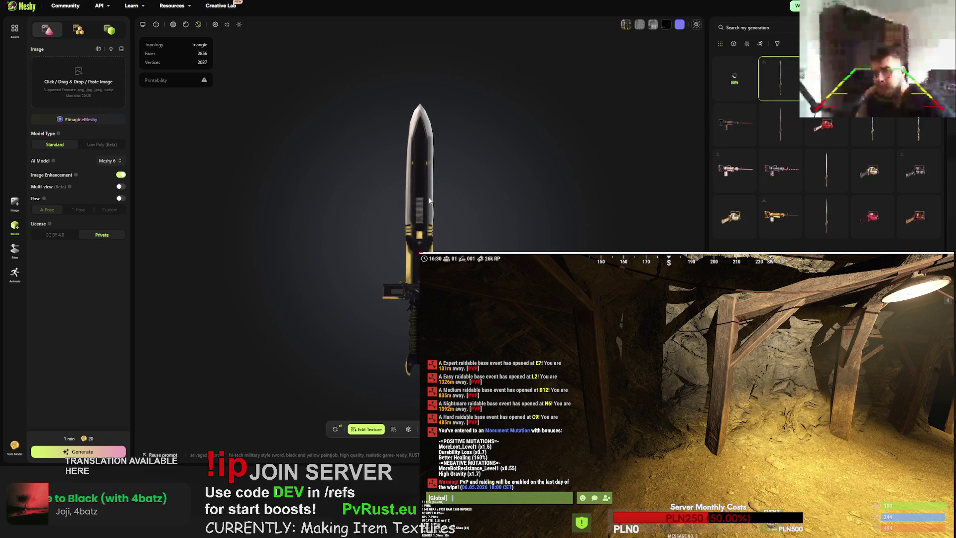
click(667, 25)
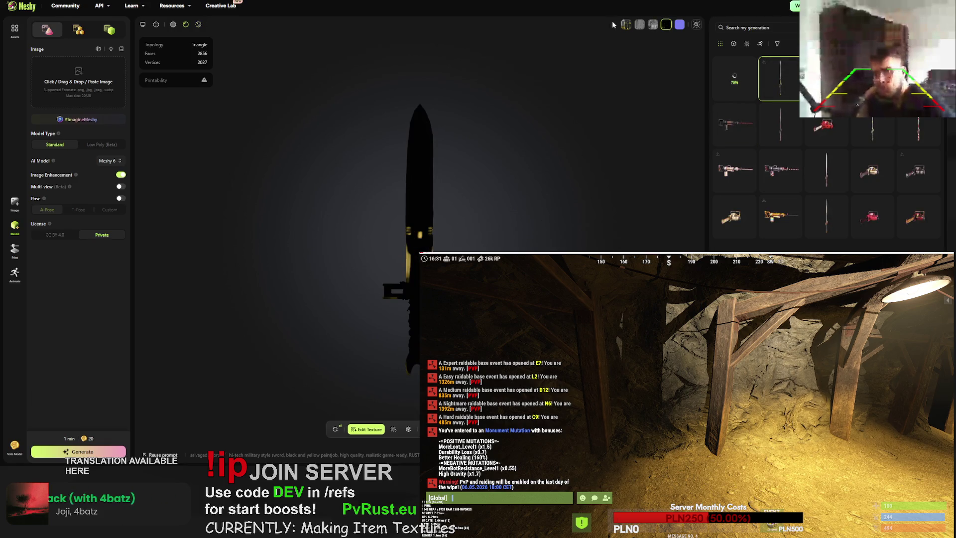
click(625, 25)
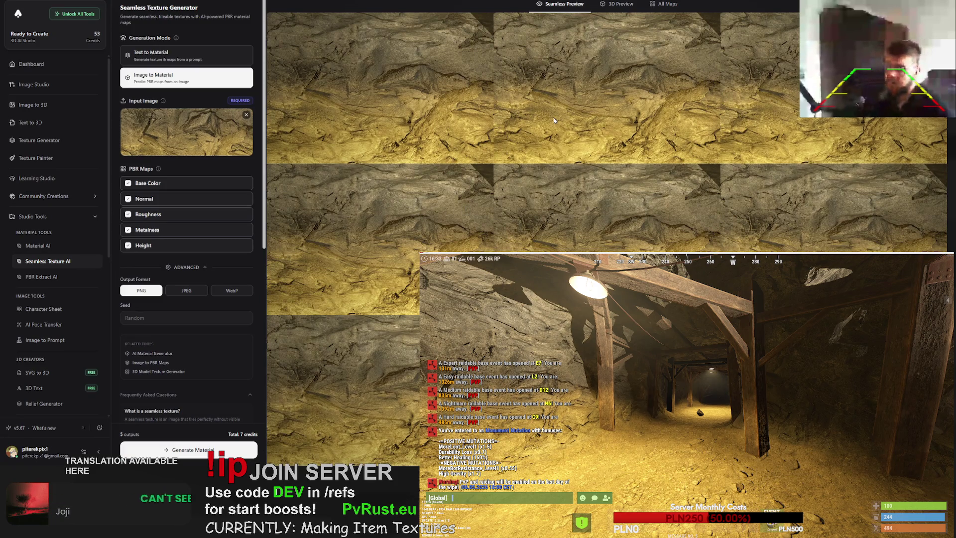
- Preview the yellow rock material on a 3D sphere, tiled, then show all its PBR maps
click(621, 5)
click(548, 5)
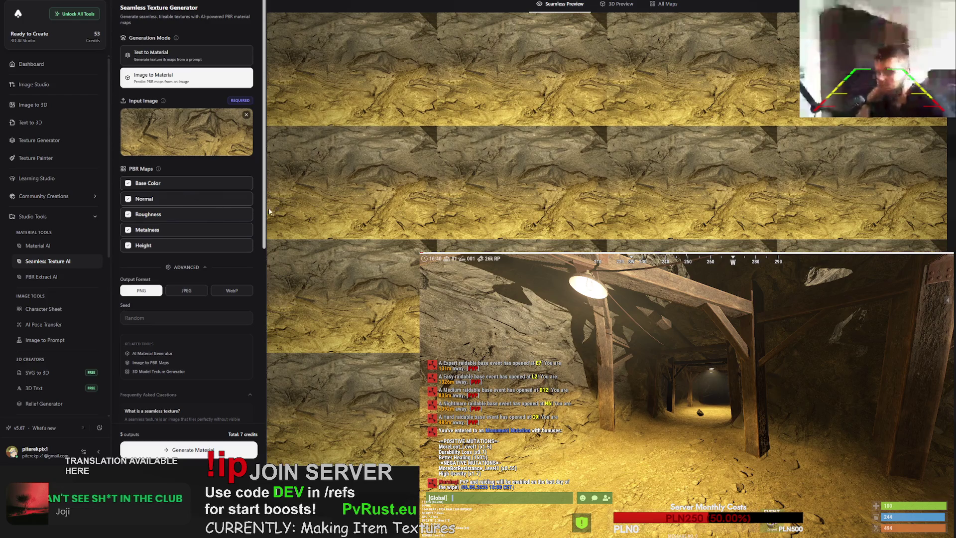
click(670, 5)
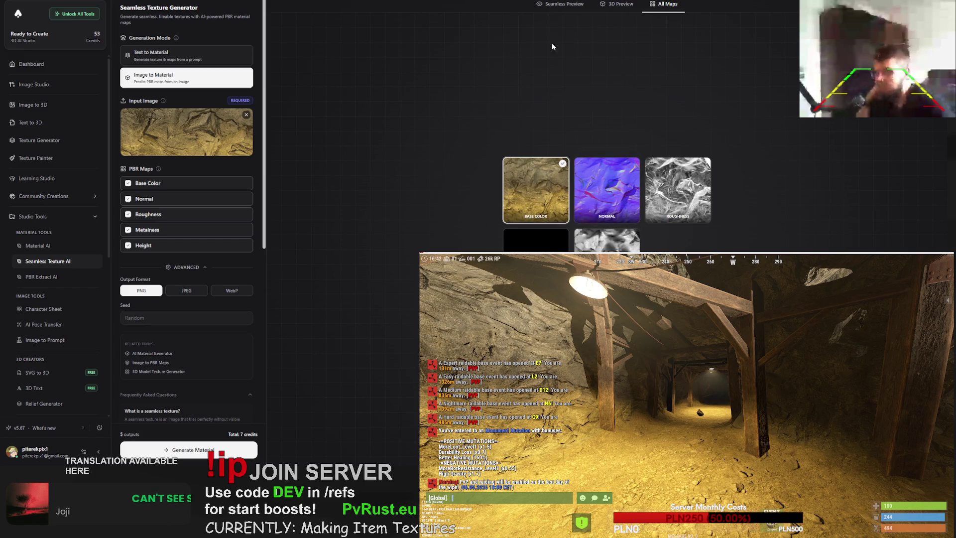
- Switch to Text to Material and enter the prompt 'grayish plain rock cave wall'
click(151, 55)
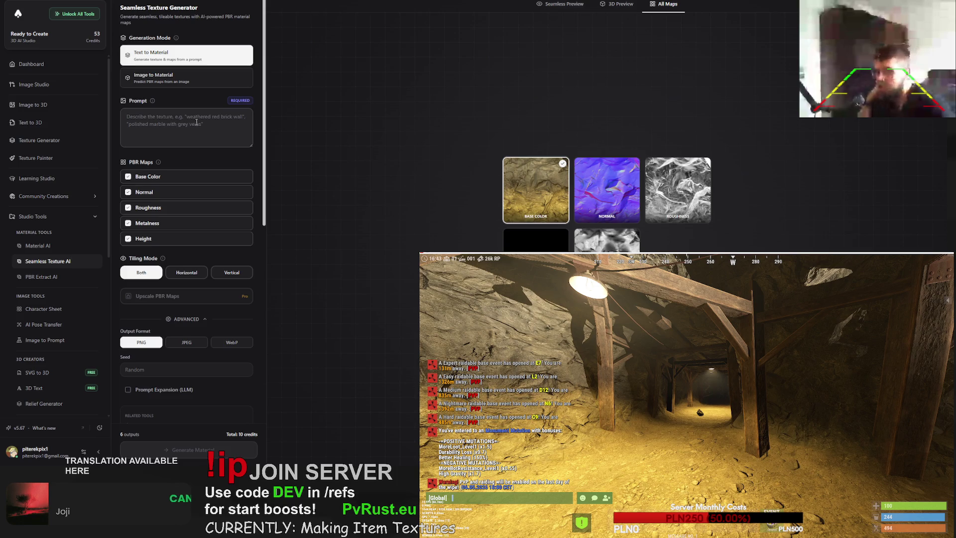
click(189, 124)
text(g)
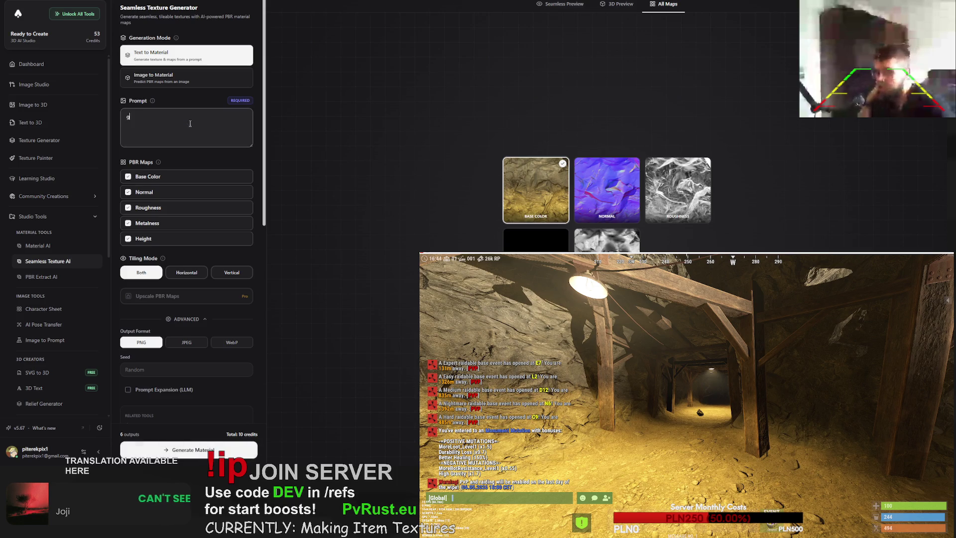
text(rayish b)
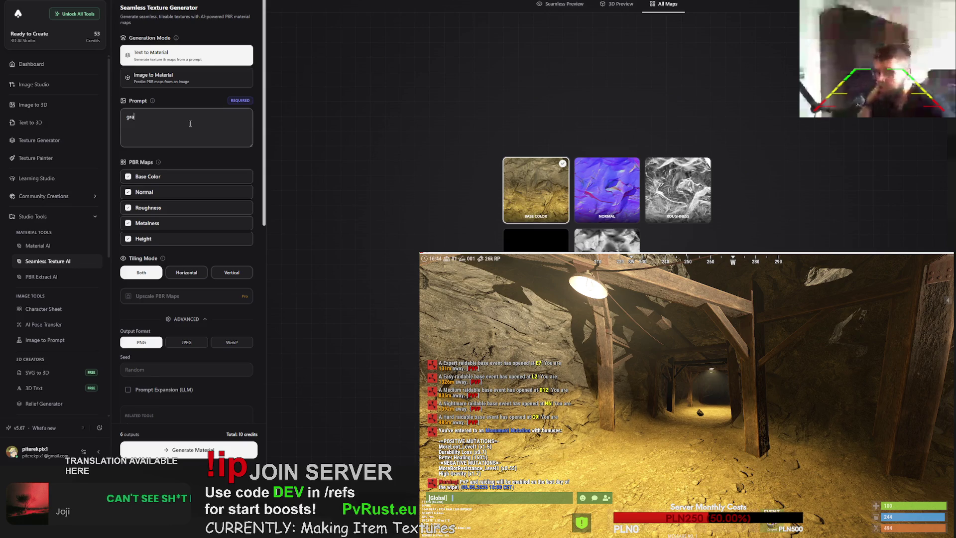
key(BackSpace)
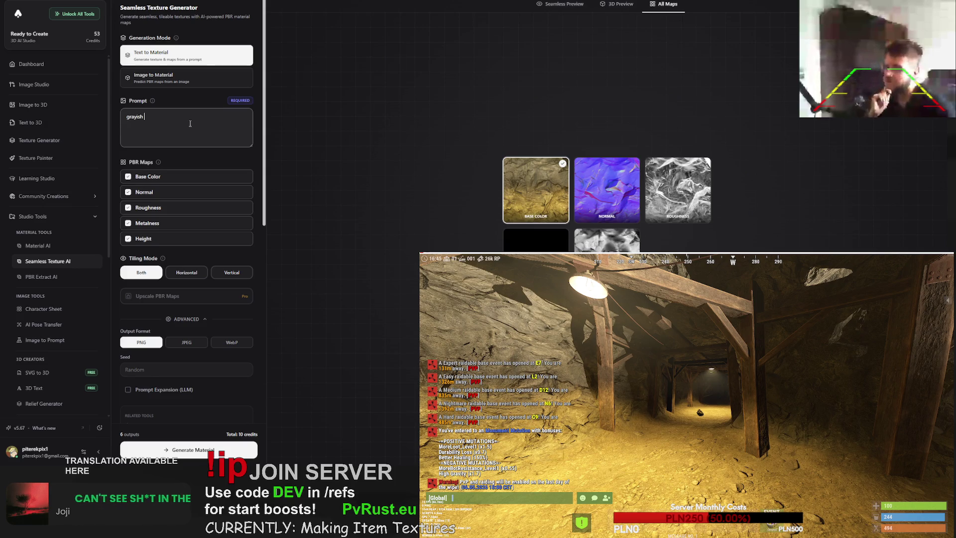
text(rock w)
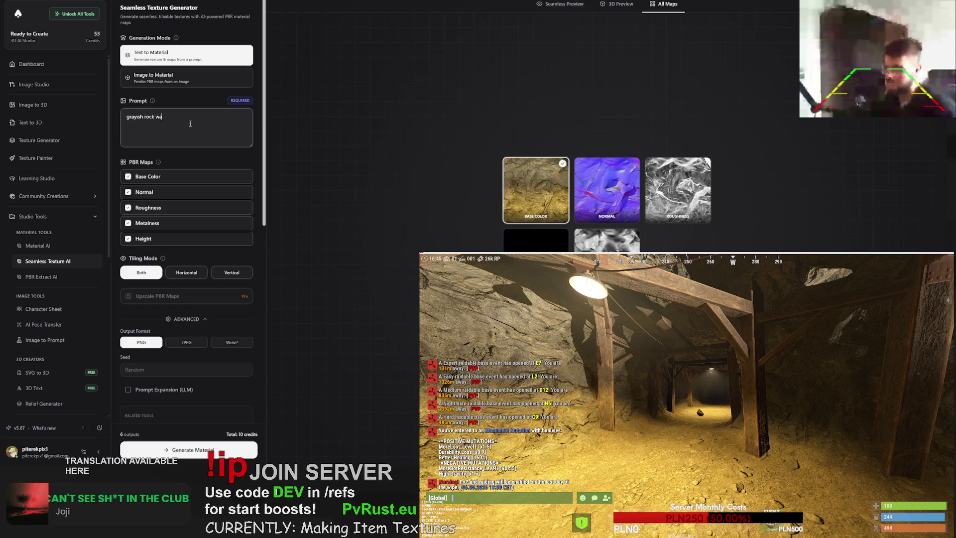
key(BackSpace)
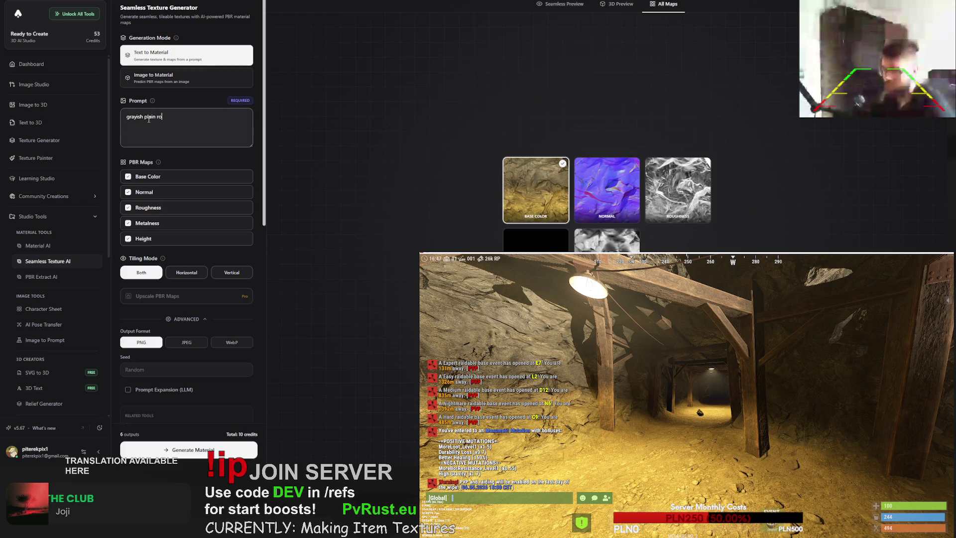
text(ck wall)
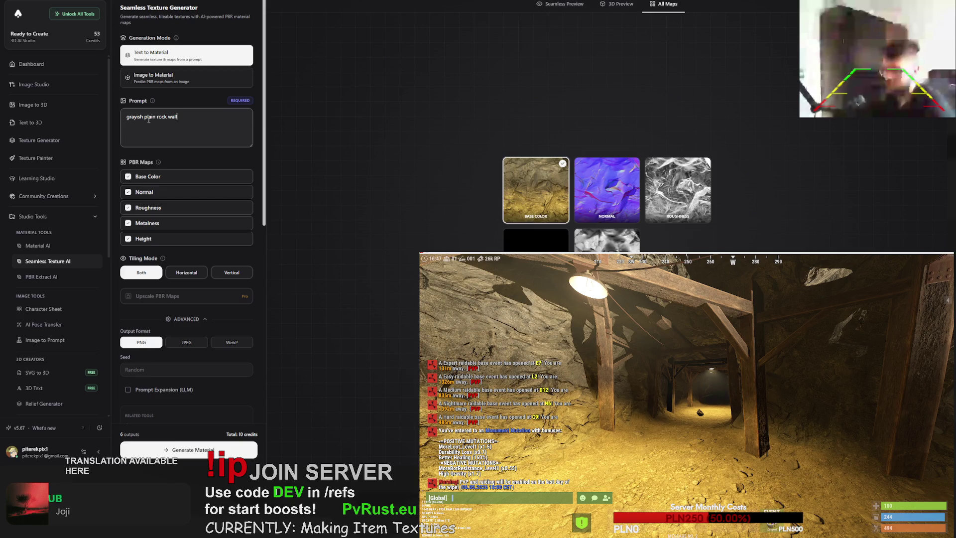
key(BackSpace)
key(BackSpace)
key(BackSpace)
key(BackSpace)
text(cave wall)
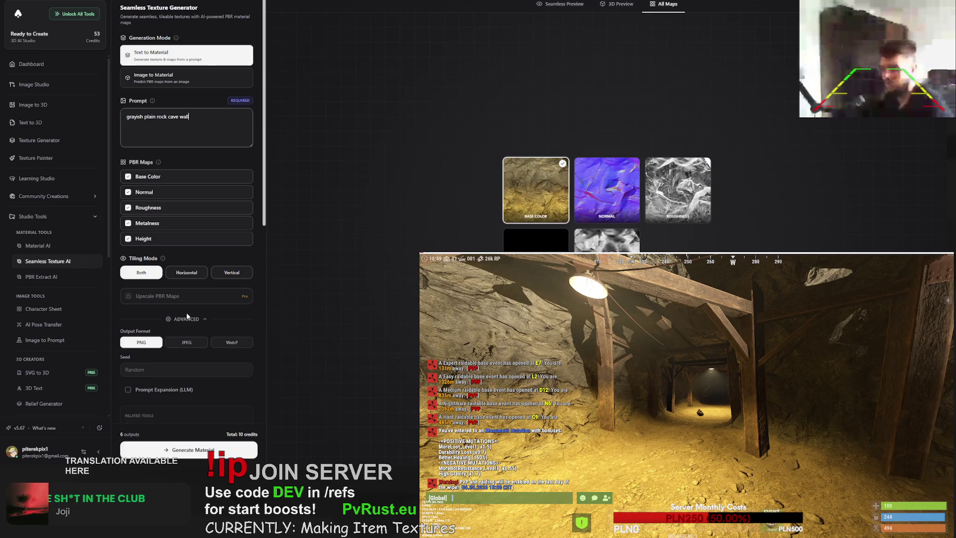
scroll(186, 312, down, 3)
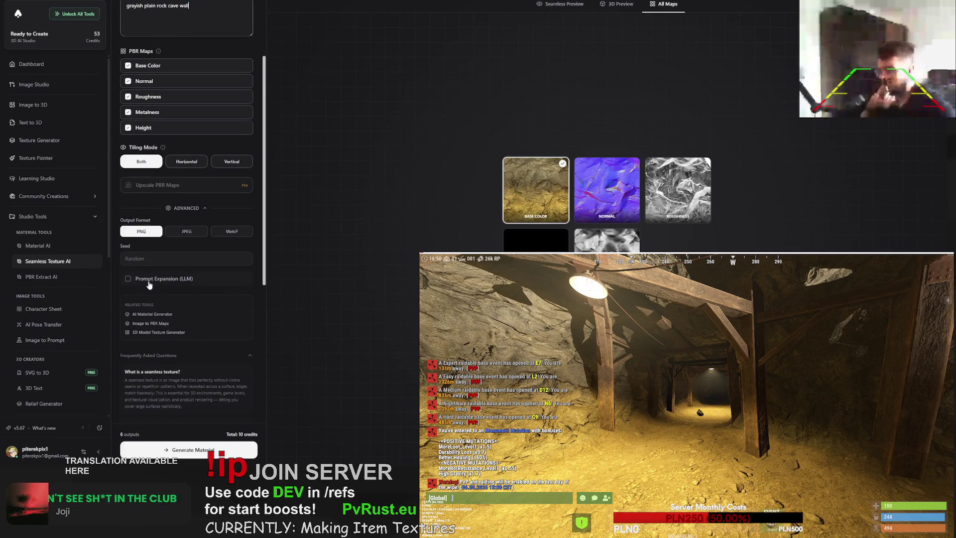
scroll(165, 279, up, 3)
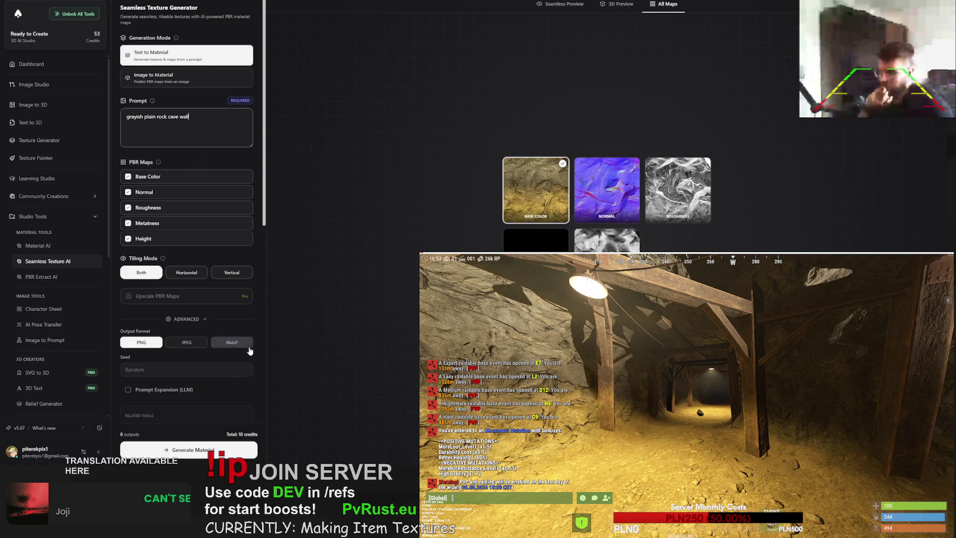
scroll(234, 343, down, 1)
- Start generating the gray cave-rock material, then view the finished sword model in Meshy
click(218, 453)
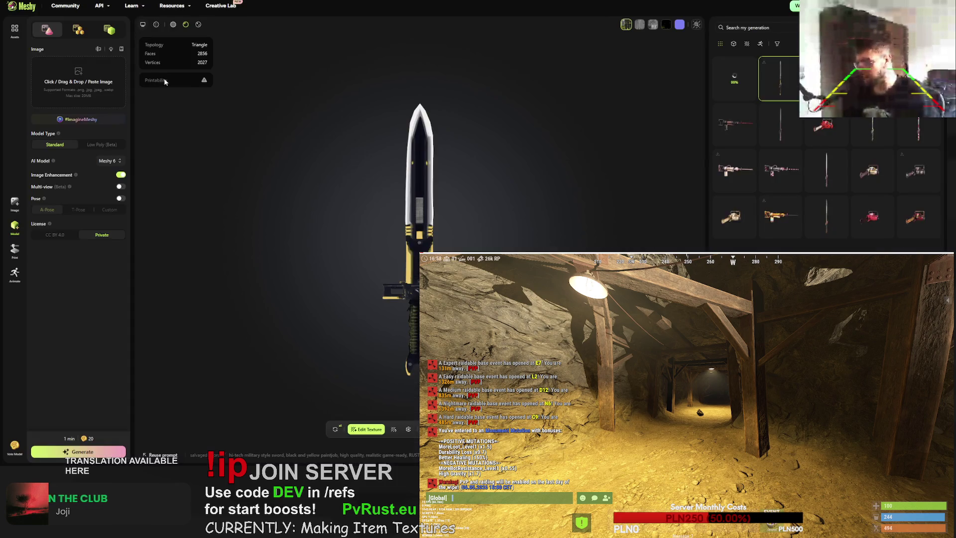
click(728, 76)
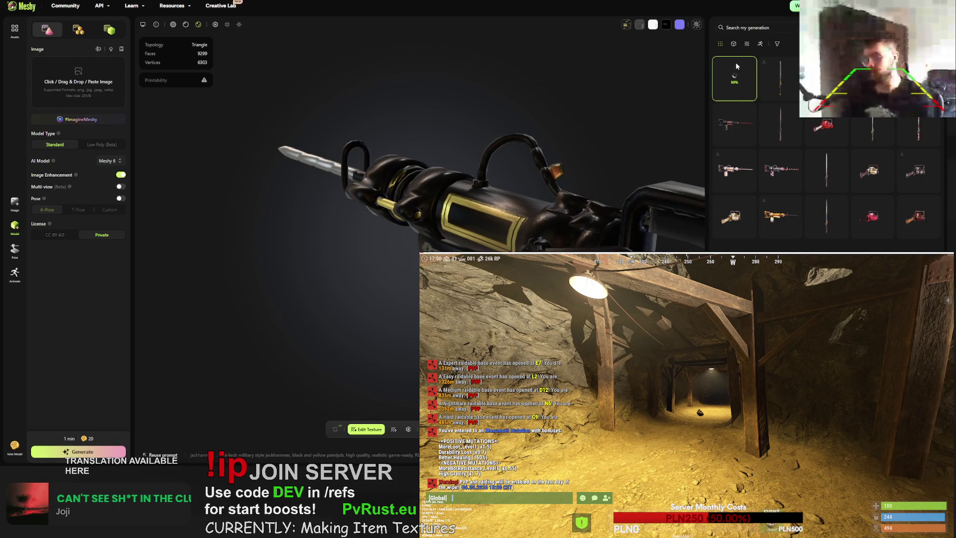
click(775, 81)
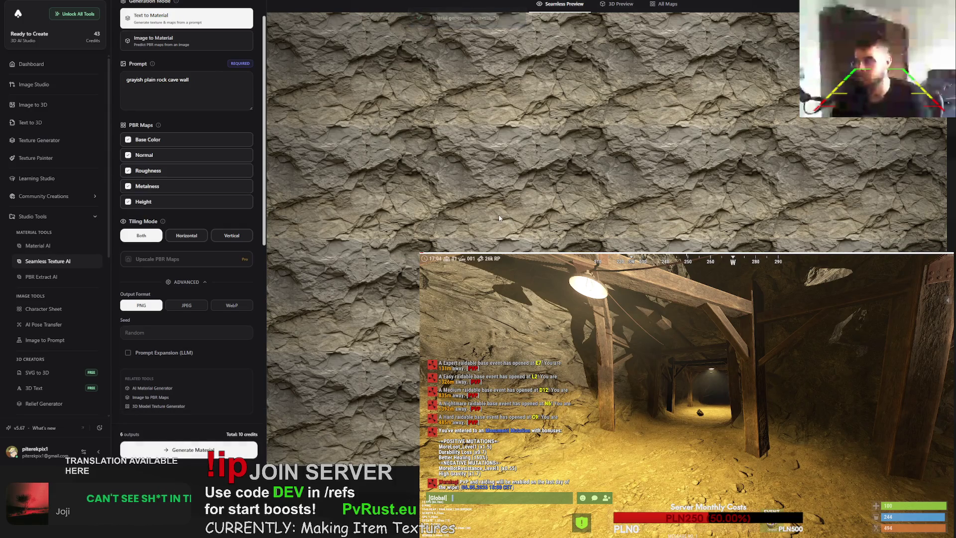
- Zoom the gray rock Seamless Preview, then view its Normal, Roughness and black Metalness maps
scroll(495, 218, up, 3)
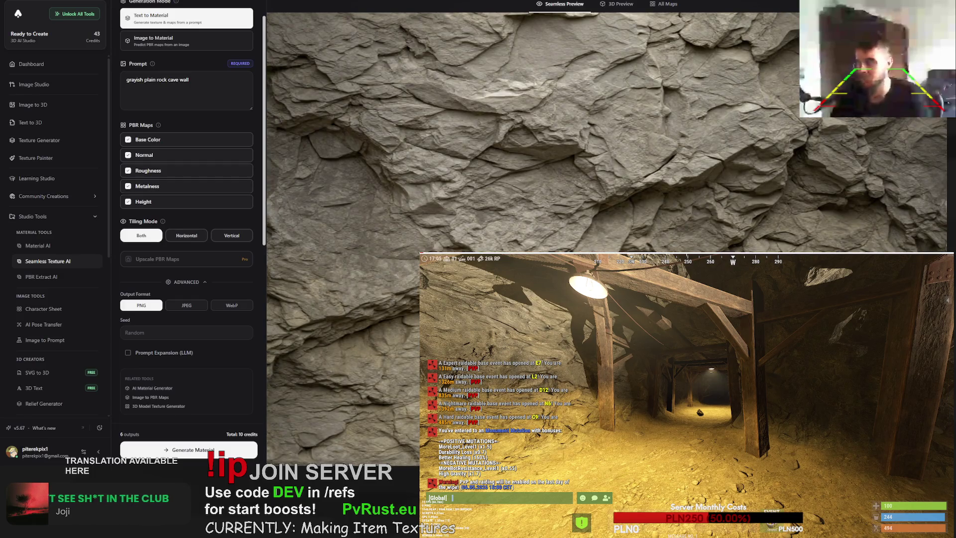
scroll(495, 218, down, 3)
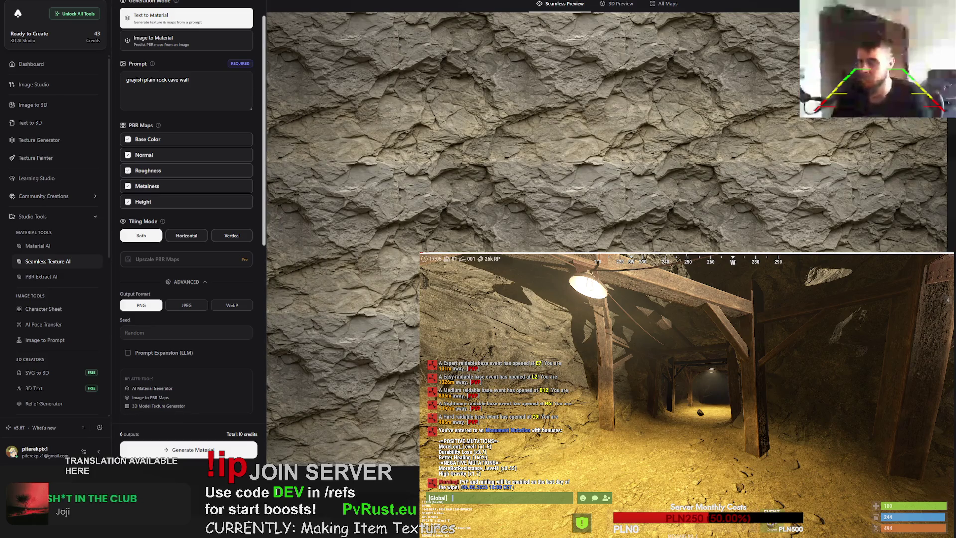
scroll(495, 218, down, 2)
scroll(496, 218, up, 3)
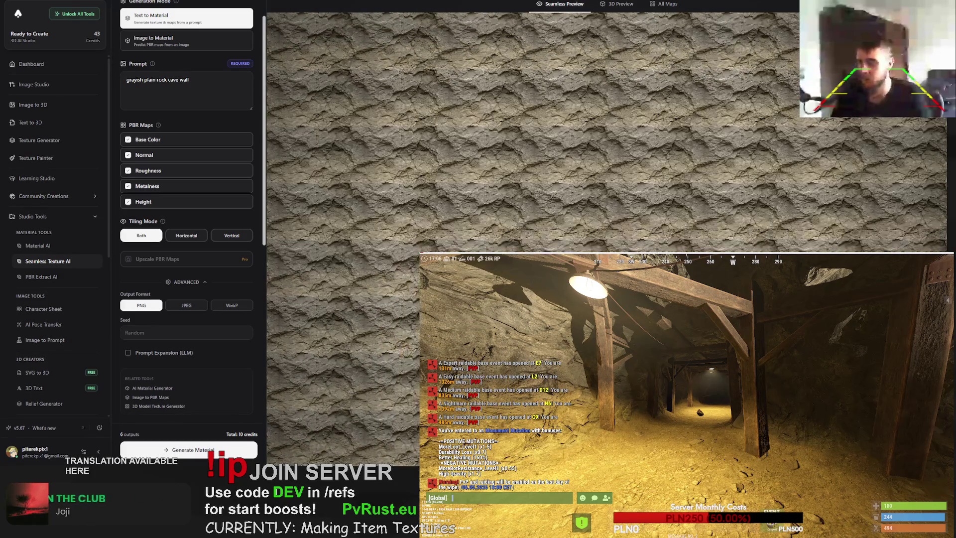
scroll(496, 218, up, 2)
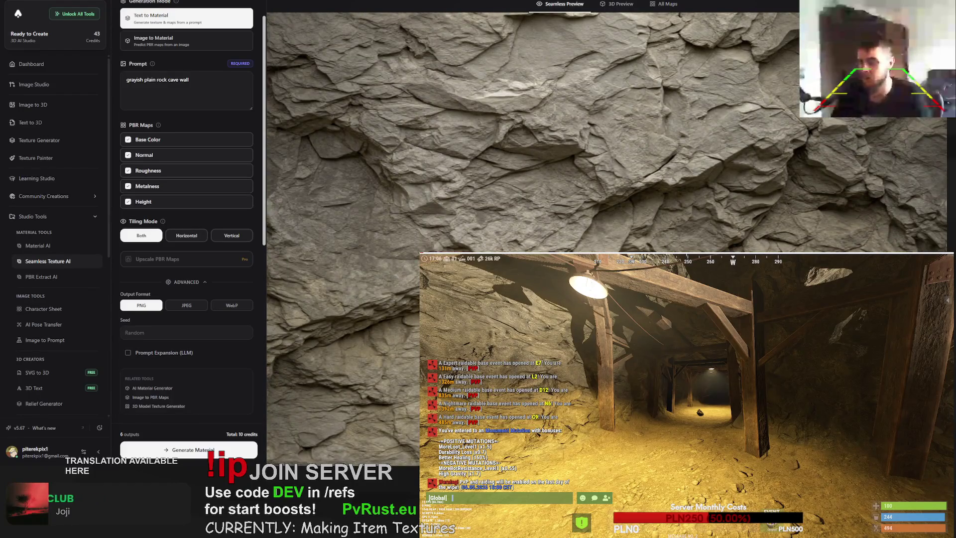
click(666, 4)
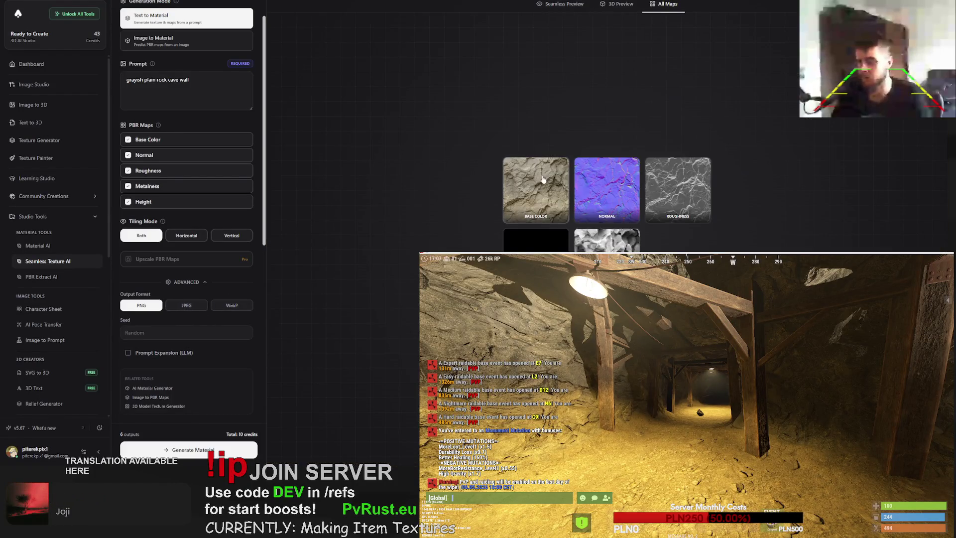
click(591, 186)
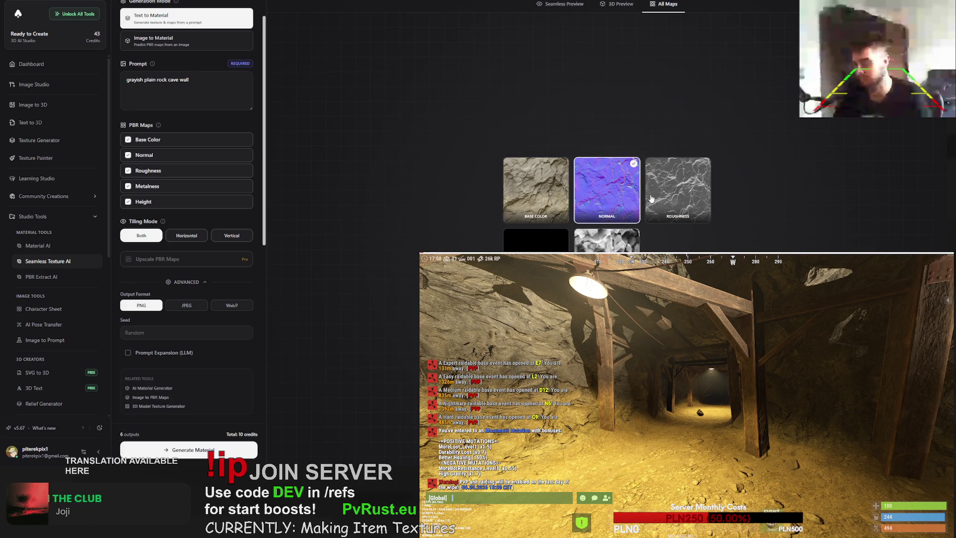
click(677, 190)
click(541, 244)
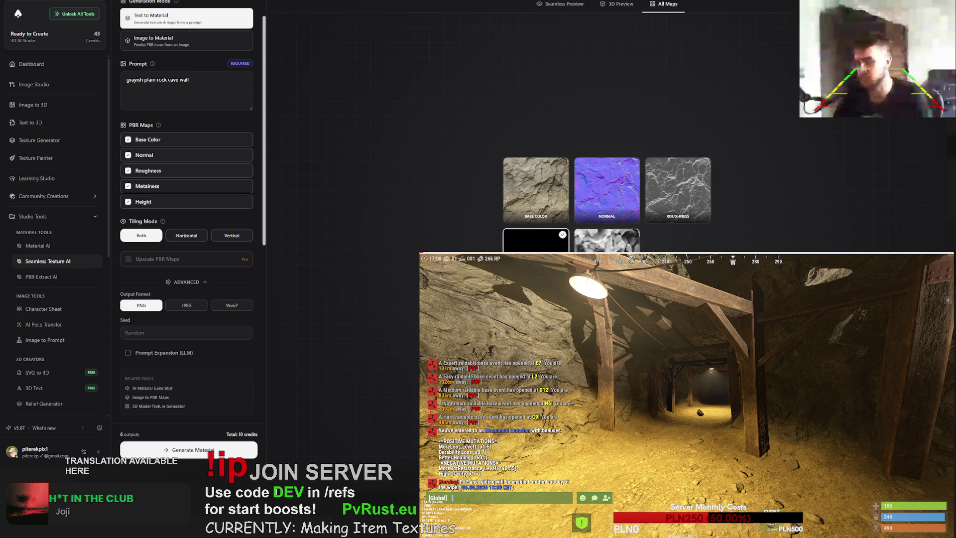
- Open the seamless texture page's source in DevTools Sources and reselect the Normal and Roughness maps
key(F12)
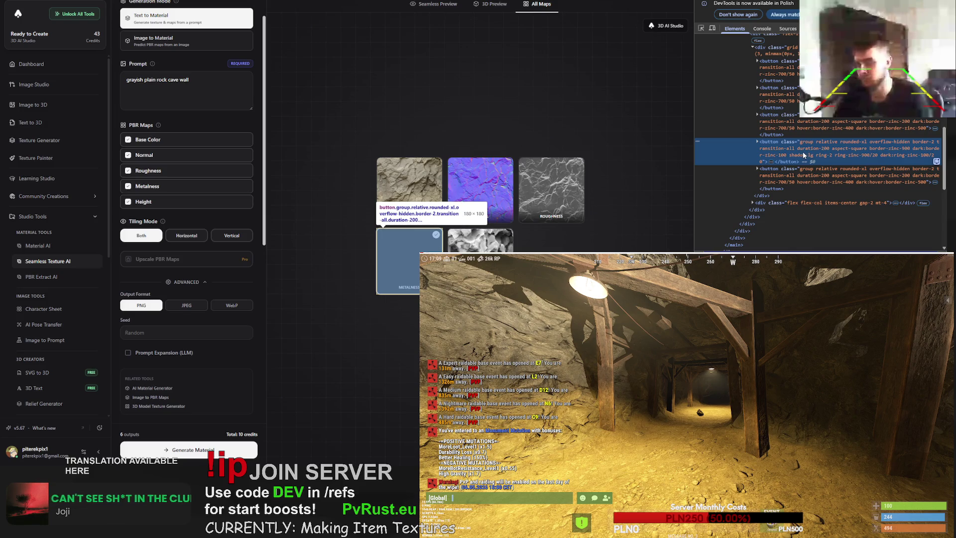
click(787, 28)
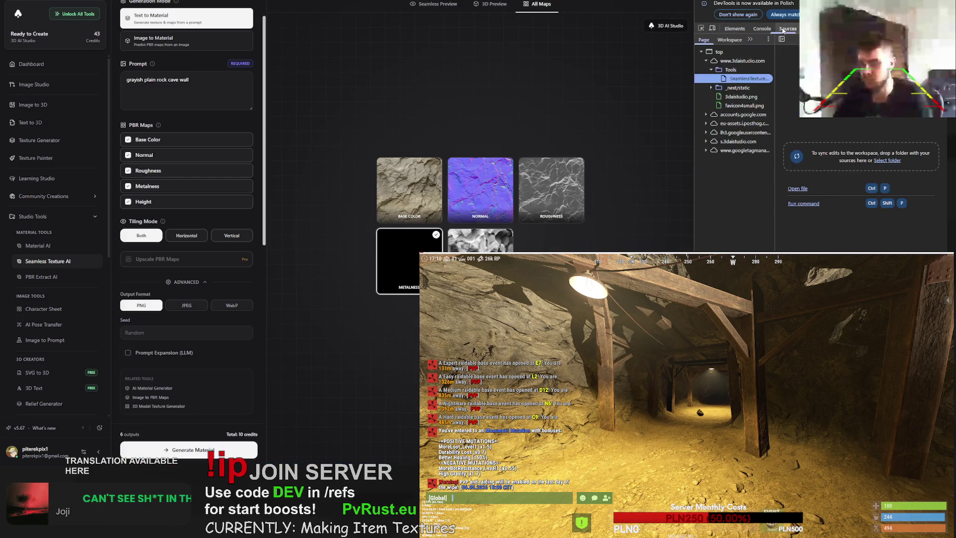
click(733, 80)
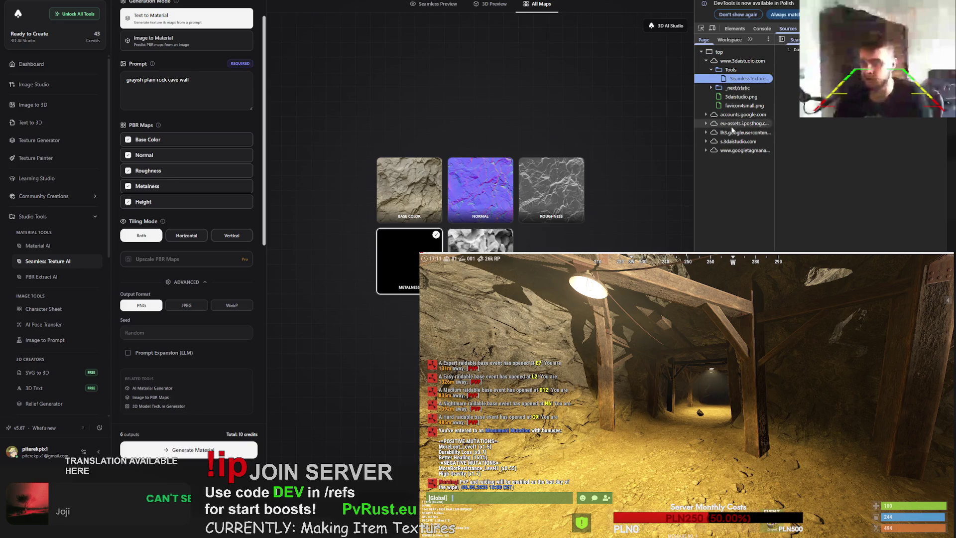
click(499, 189)
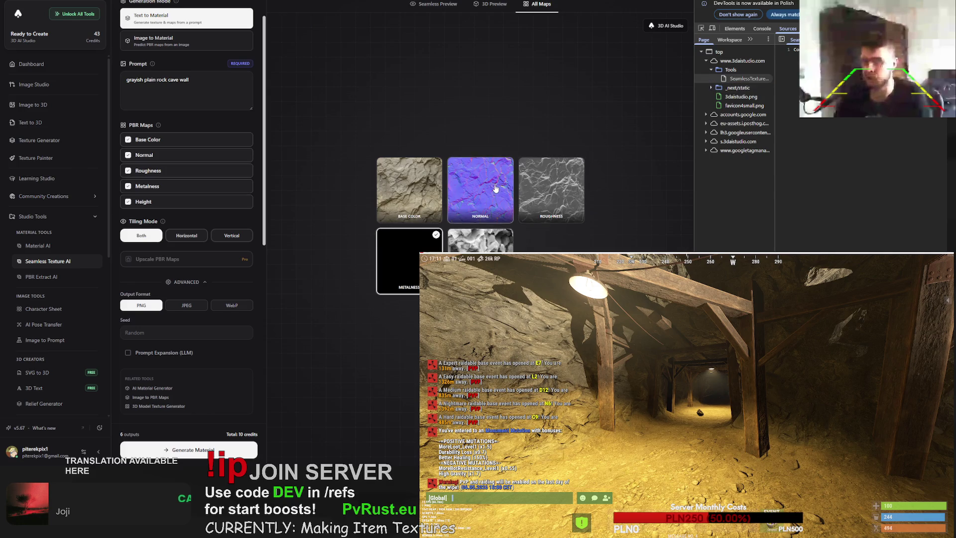
click(556, 193)
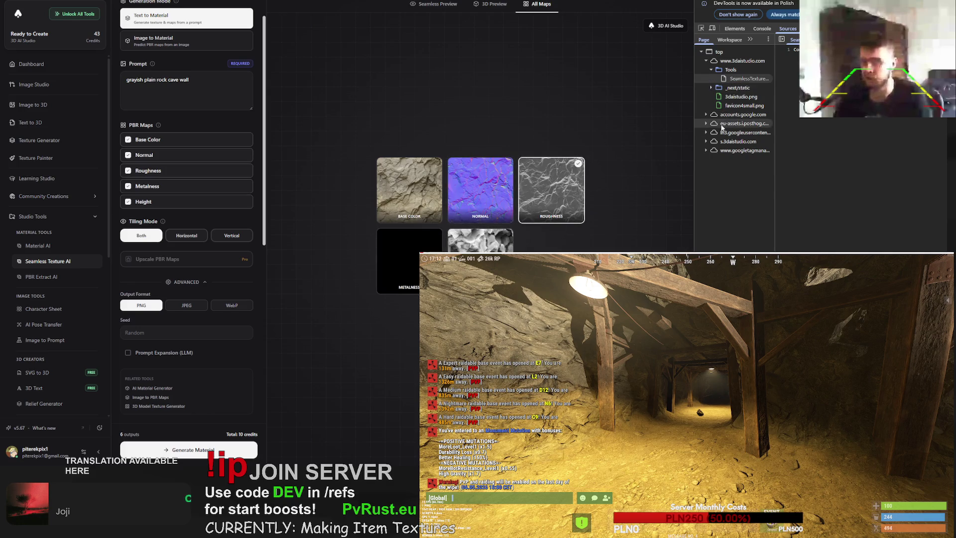
- Open the analytics exception-handling script, then switch to Google Translate showing pisanka as Easter egg
click(706, 123)
click(711, 142)
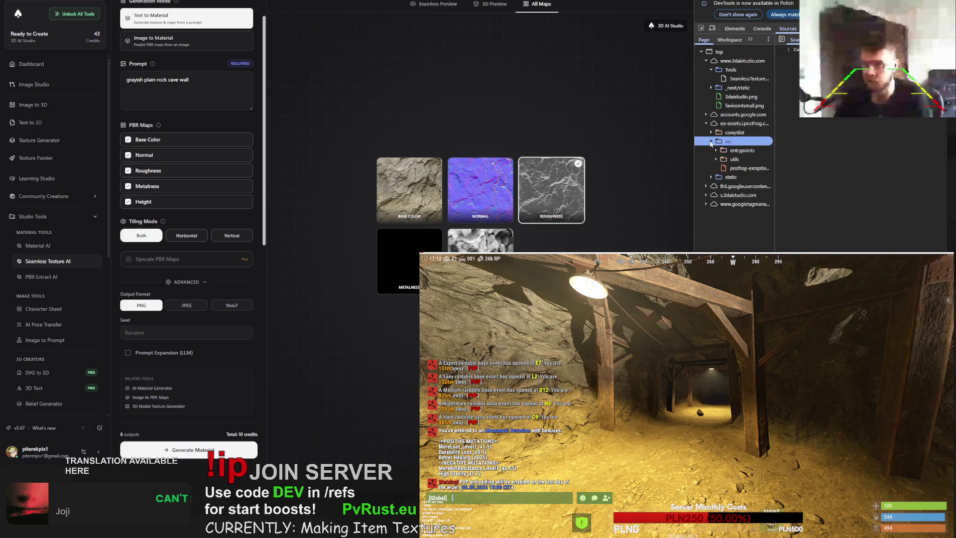
click(742, 149)
click(730, 177)
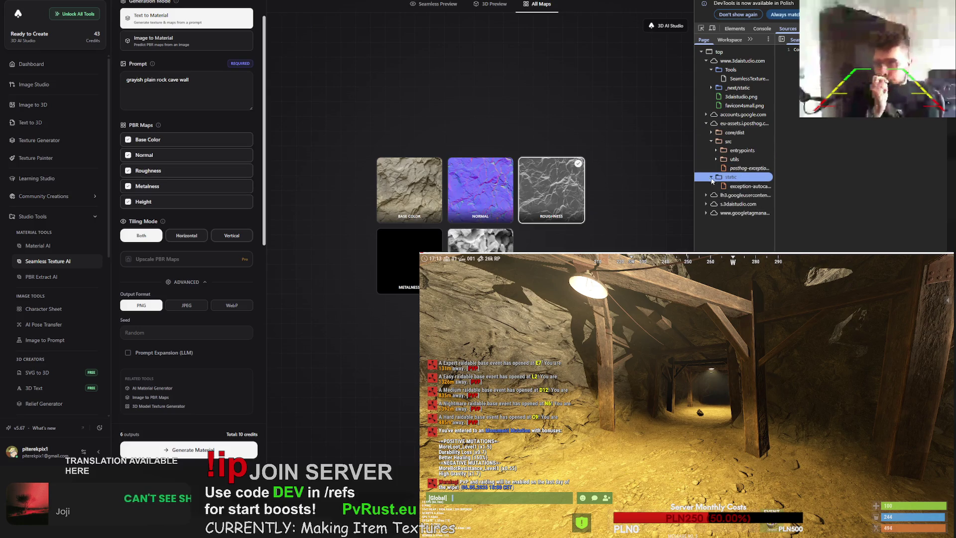
click(747, 186)
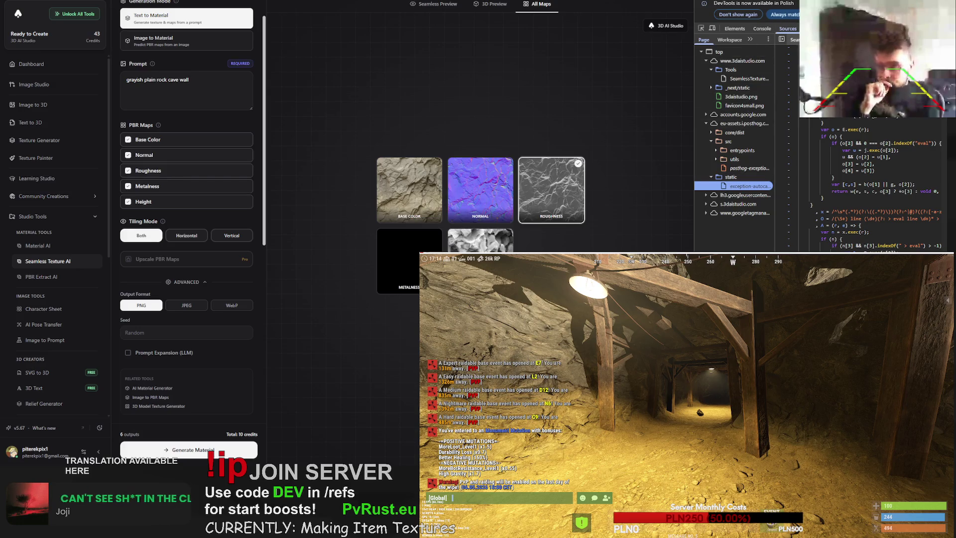
key(ctrl+Tab)
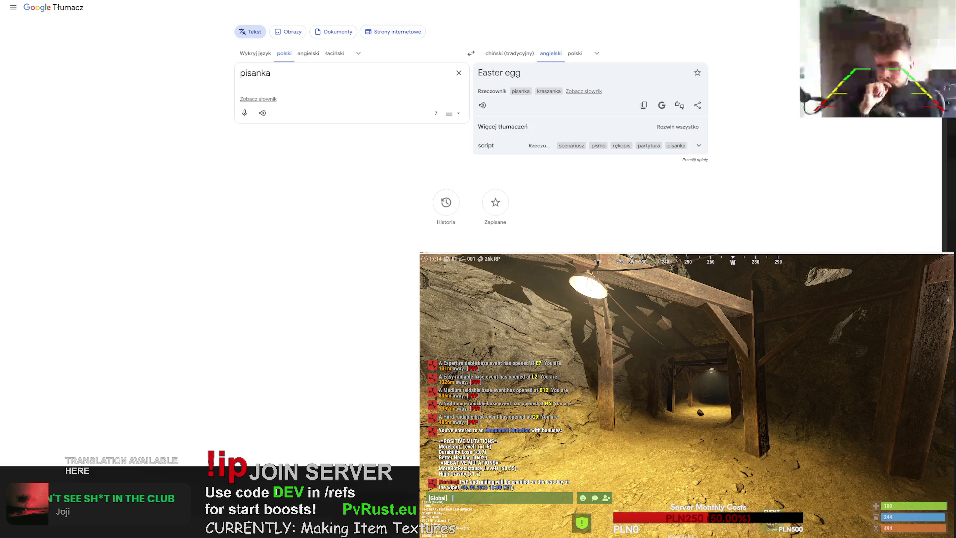
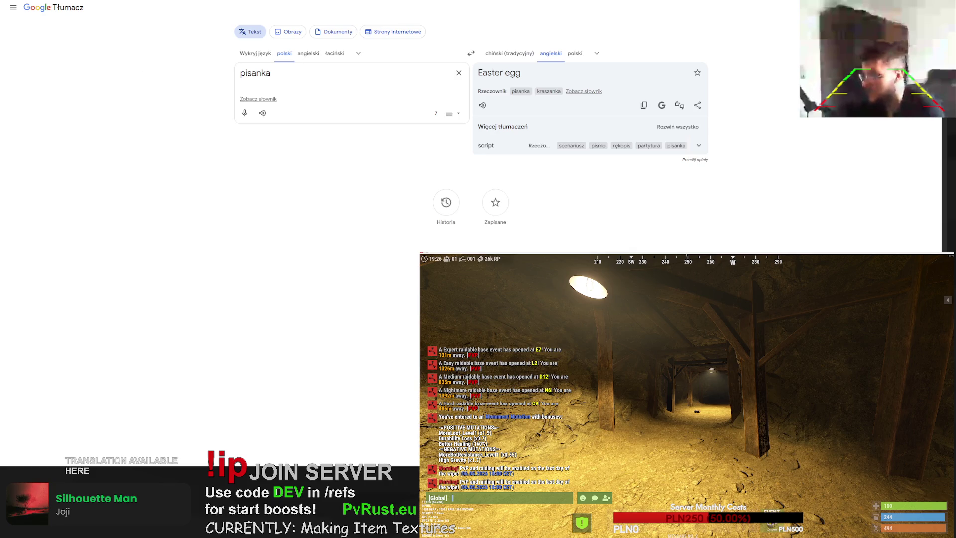
- Select 'pisanka' in Google Translate, open ChatGPT, and start typing the uneven-surface question
drag(271, 73, 226, 77)
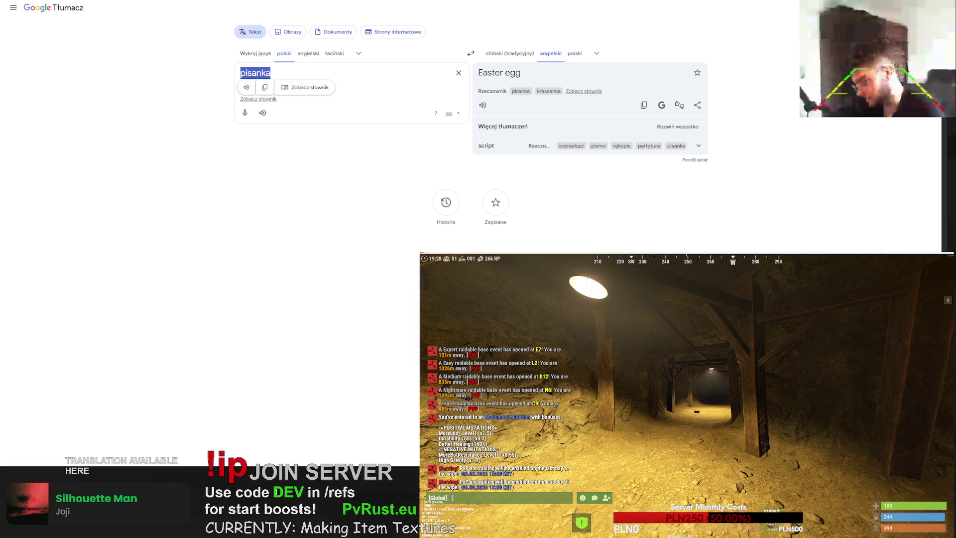
key(ctrl+l)
text(chat)
key(Return)
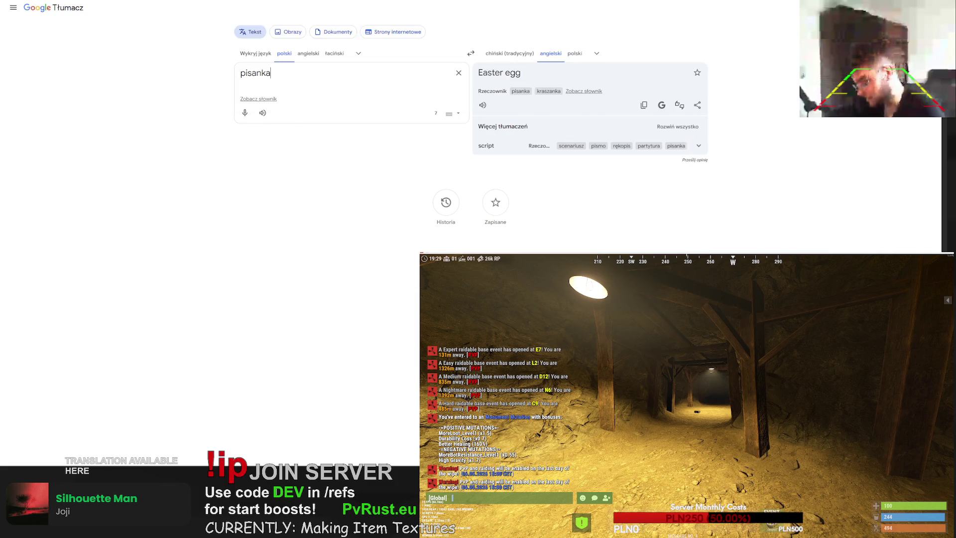
text(jak opisac nierowna)
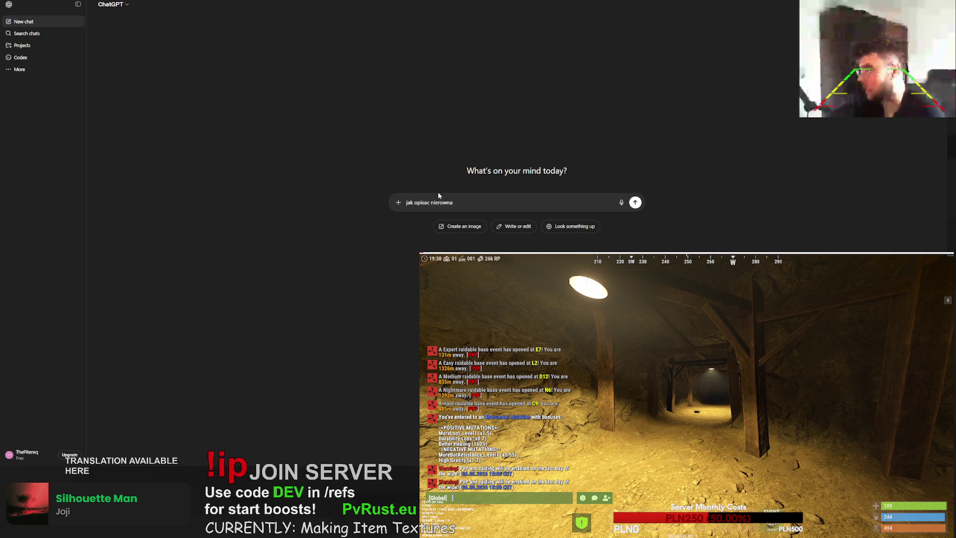
text( powierzchnie takaj ak)
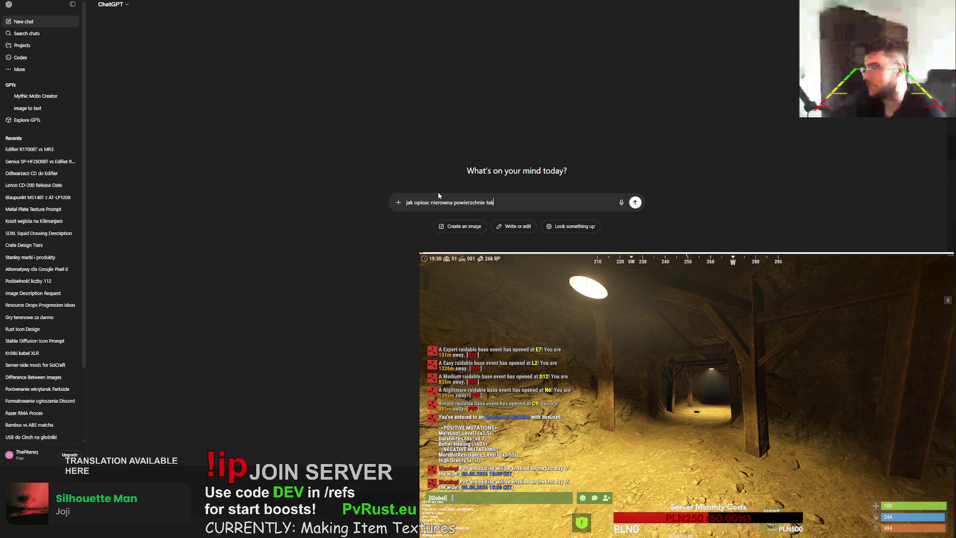
text(by matowa ale )
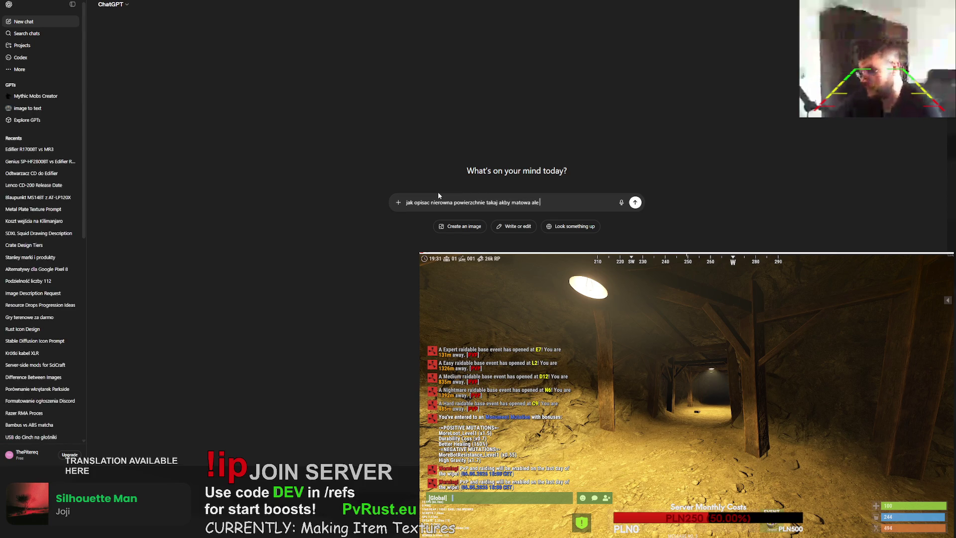
text(wypulka)
- Send the surface question to ChatGPT, then translate 'chropowate' in Google Translate
key(Return)
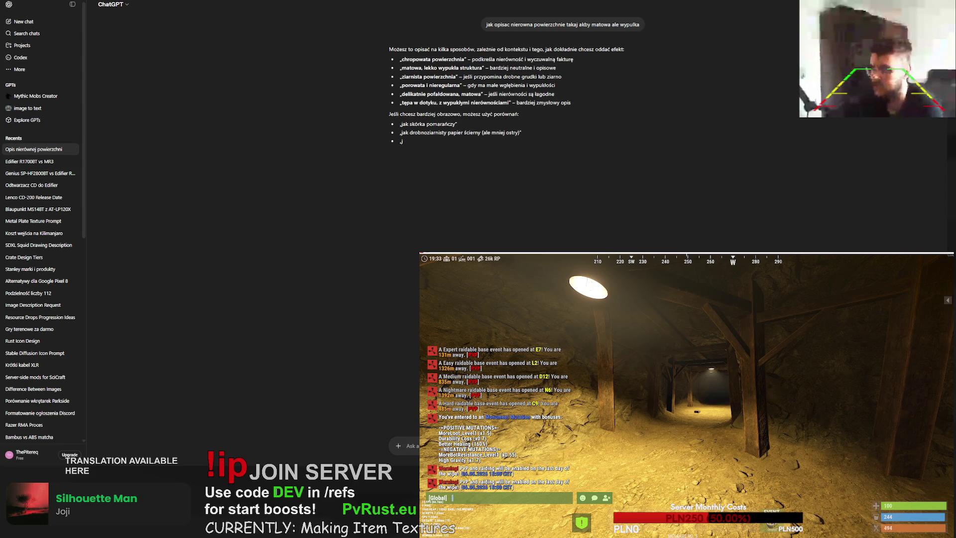
key(alt+Tab)
key(alt+Tab)
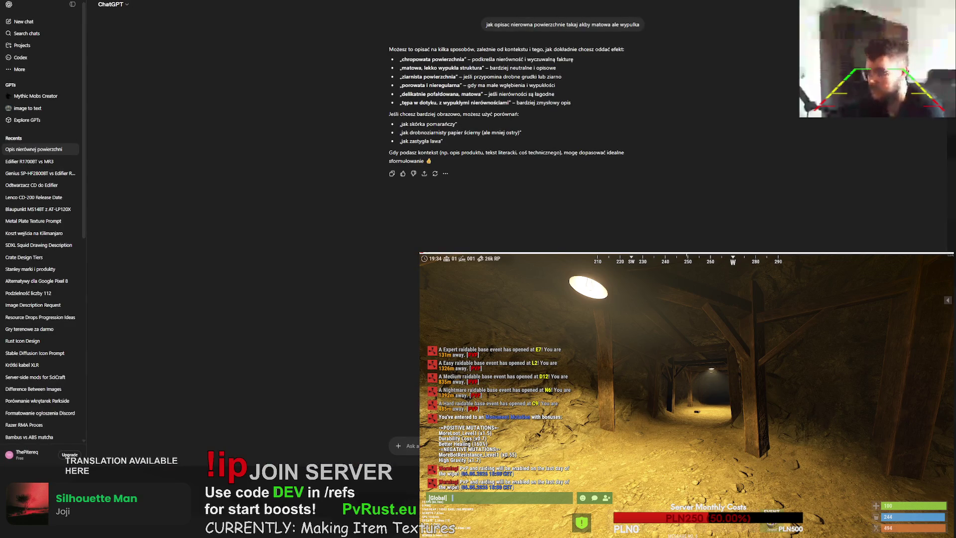
key(ctrl+Tab)
key(ctrl+Tab)
text(pisanka)
key(ctrl+a)
text(chropowa)
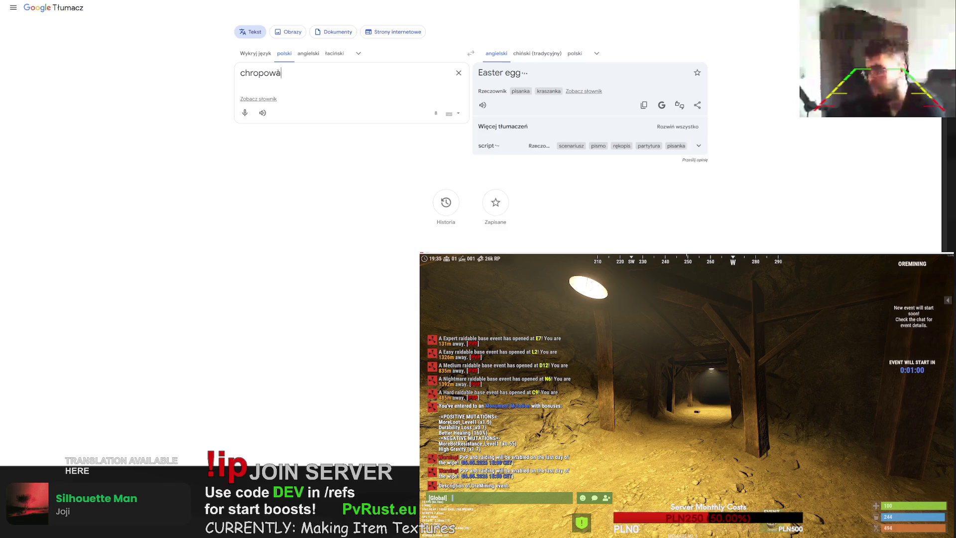
text(te)
key(ctrl+Tab)
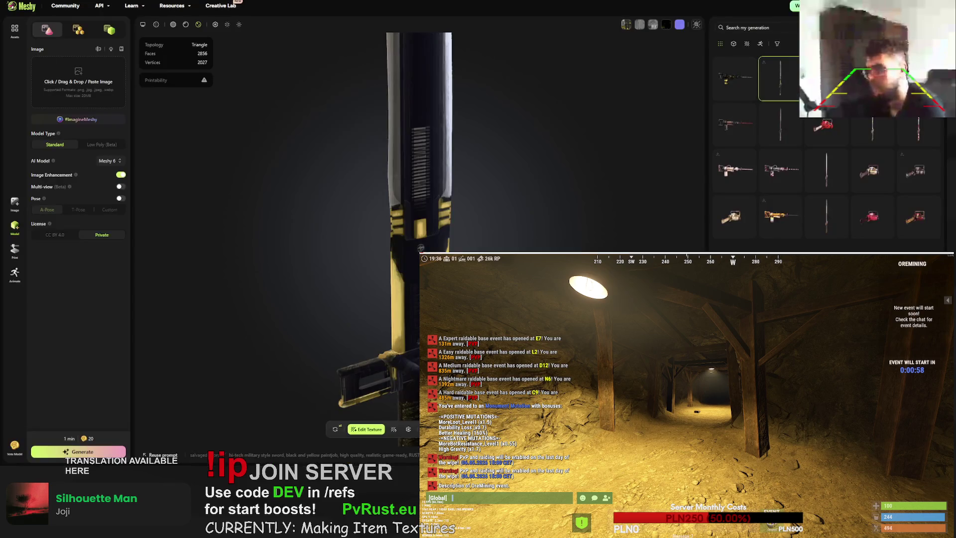
- Glance at the spreadsheet tab, return to Meshy, then open a new Google tab
key(ctrl+Tab)
key(ctrl+shift+Tab)
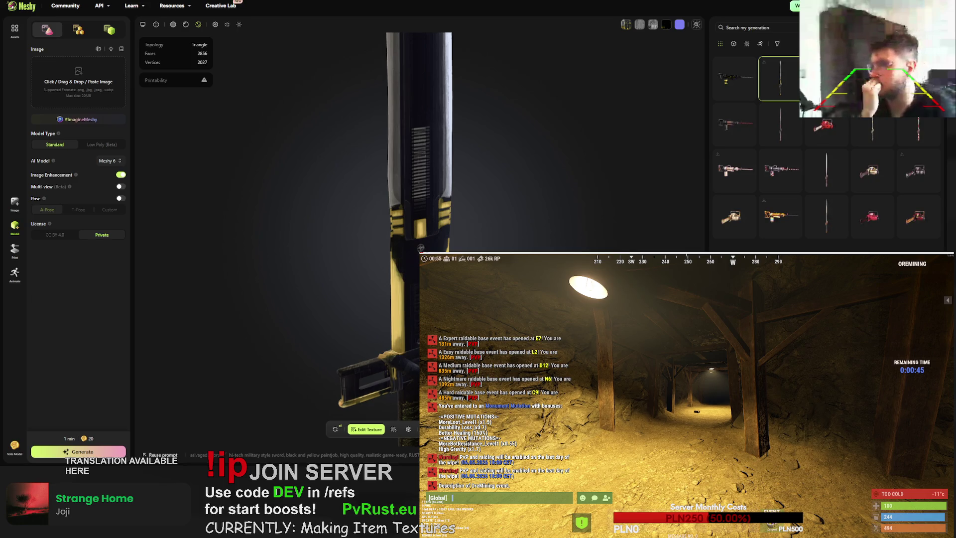
key(ctrl+t)
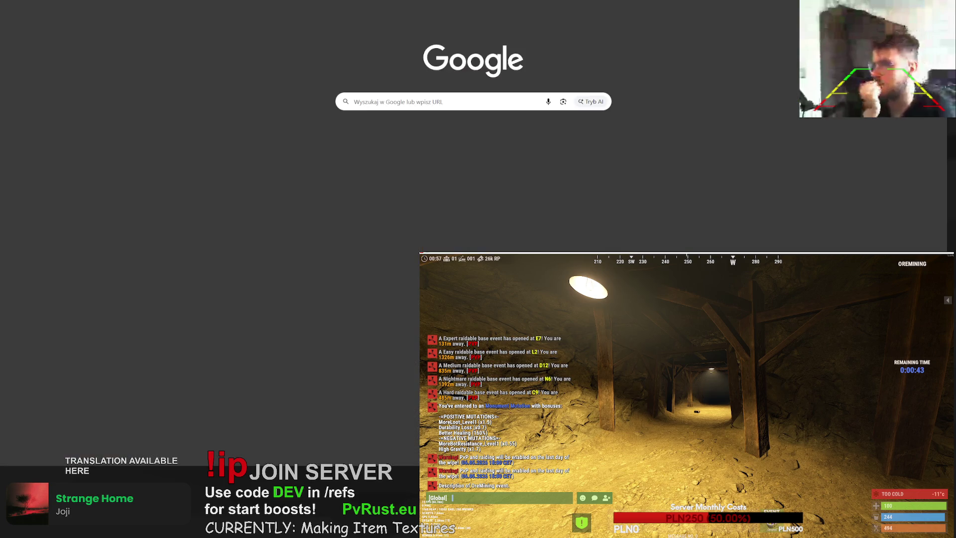
text(chainsaw)
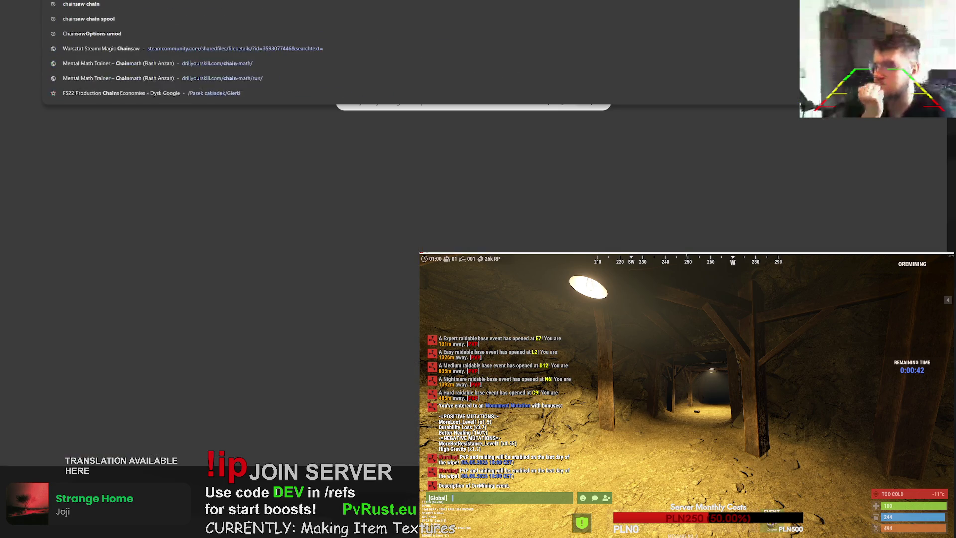
key(Down)
key(Down)
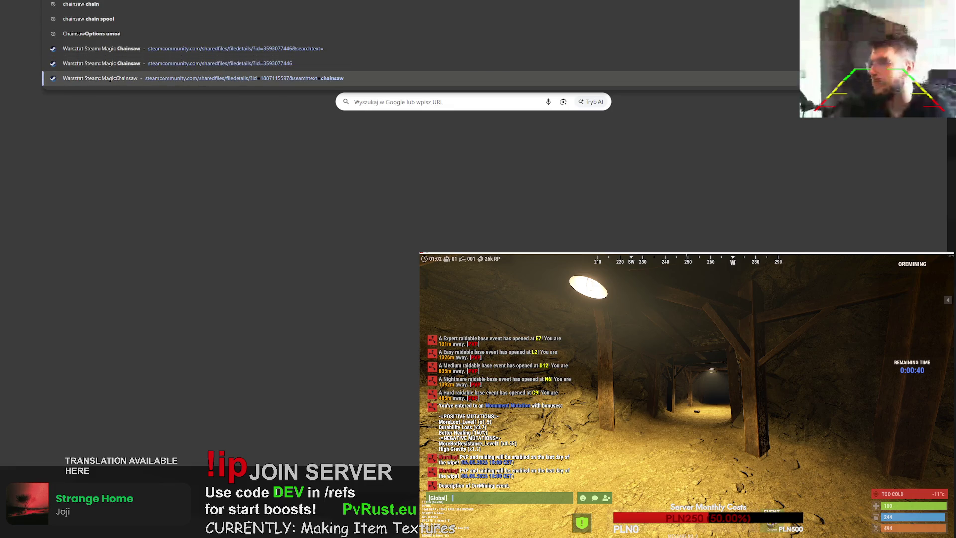
key(Return)
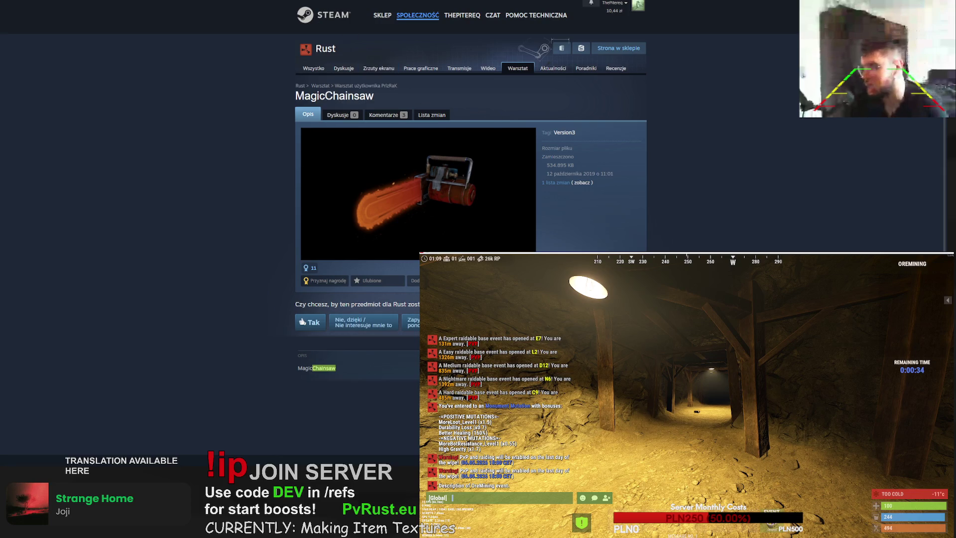
key(ctrl+l)
text(chainsaw)
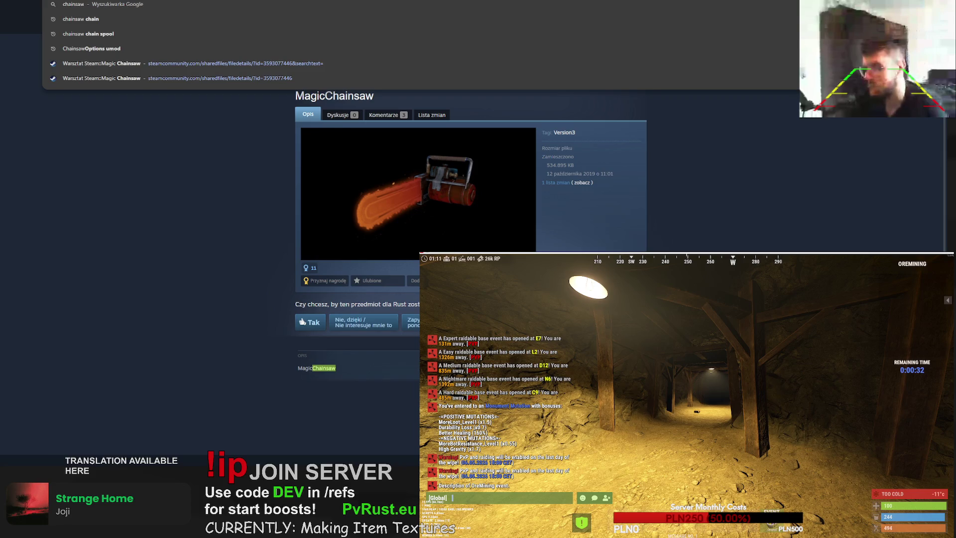
scroll(132, 23, down, 1)
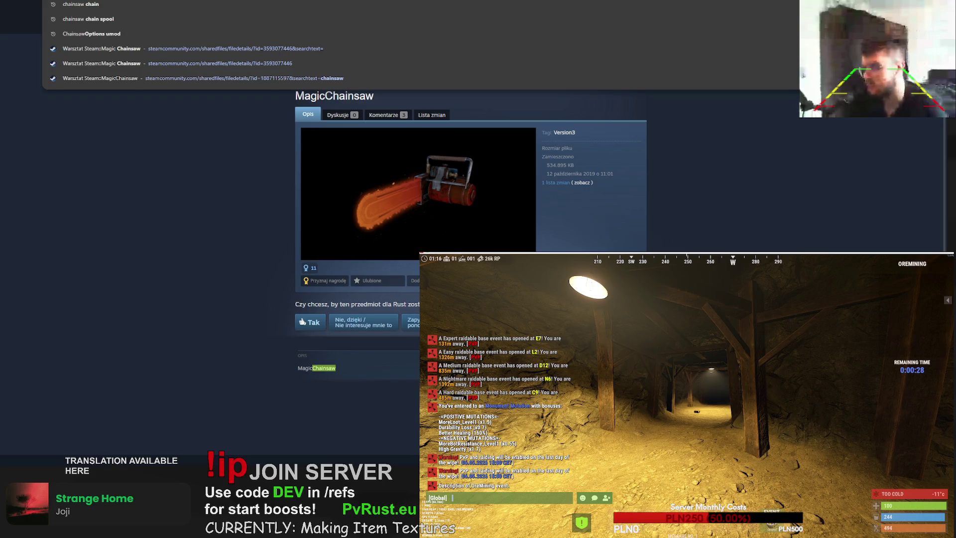
text(torch)
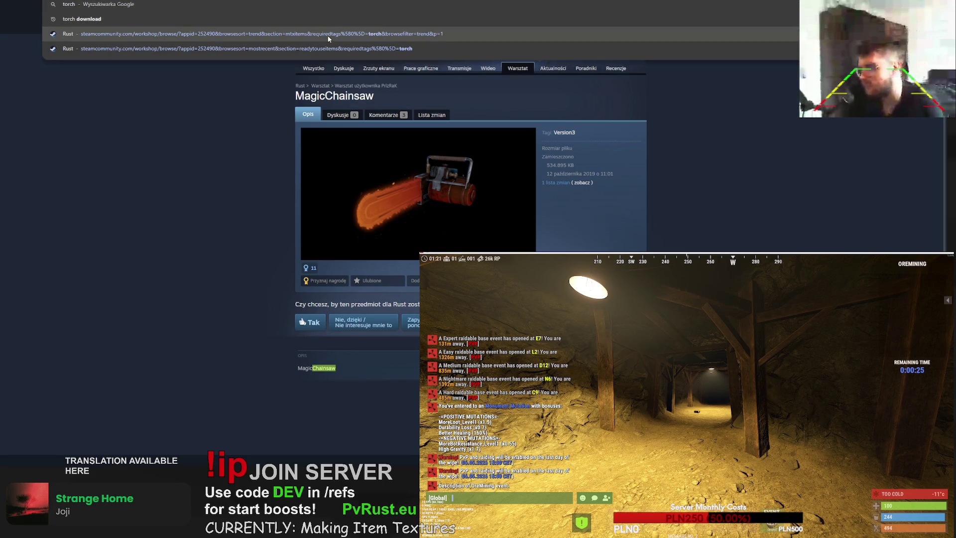
click(333, 47)
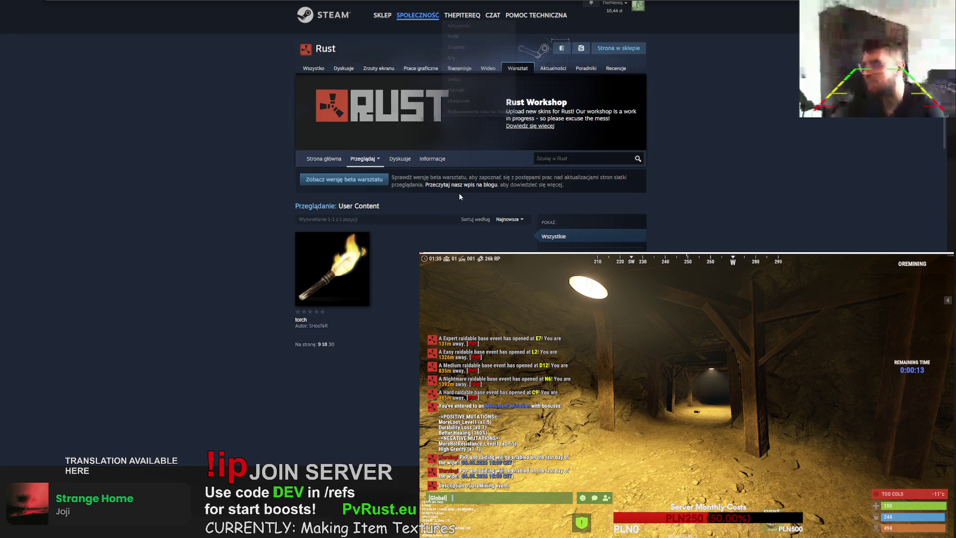
click(318, 326)
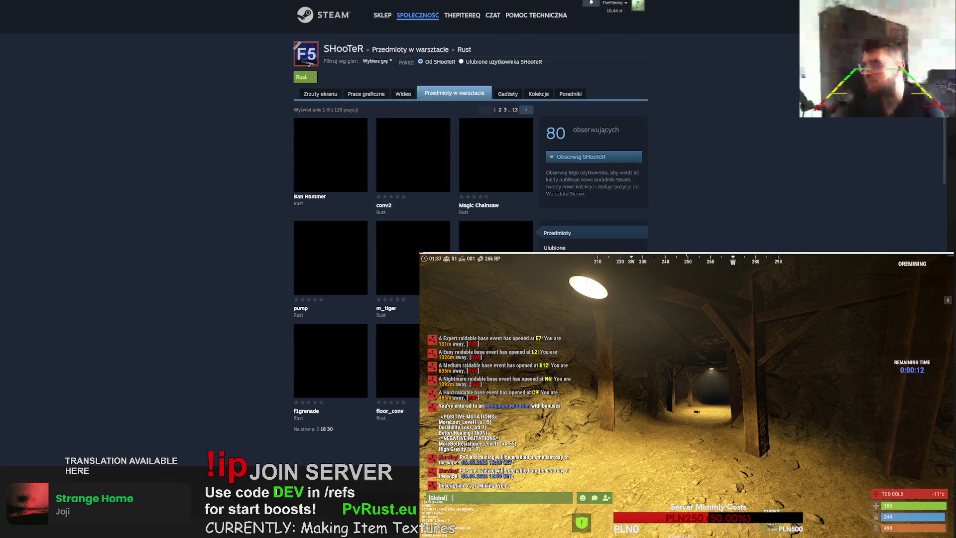
scroll(415, 197, down, 2)
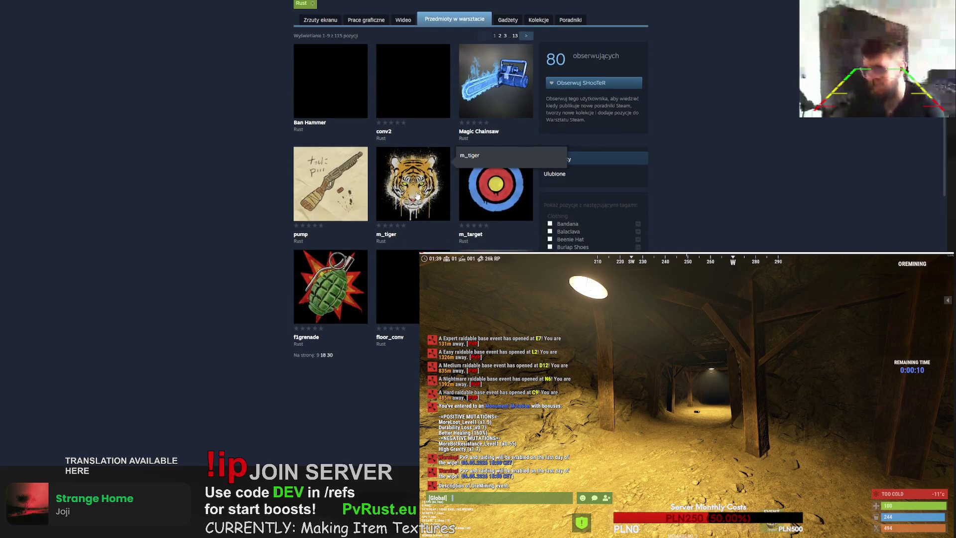
click(525, 36)
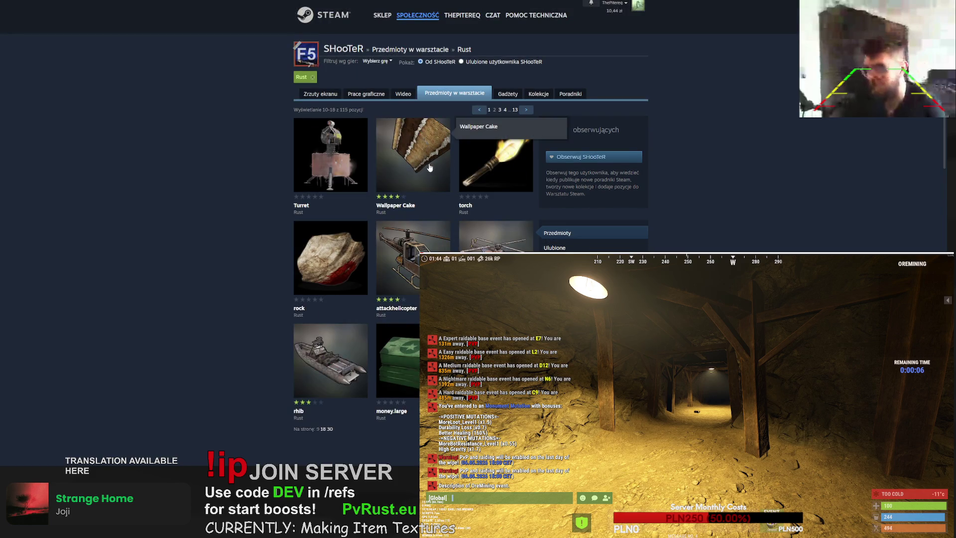
scroll(431, 198, down, 2)
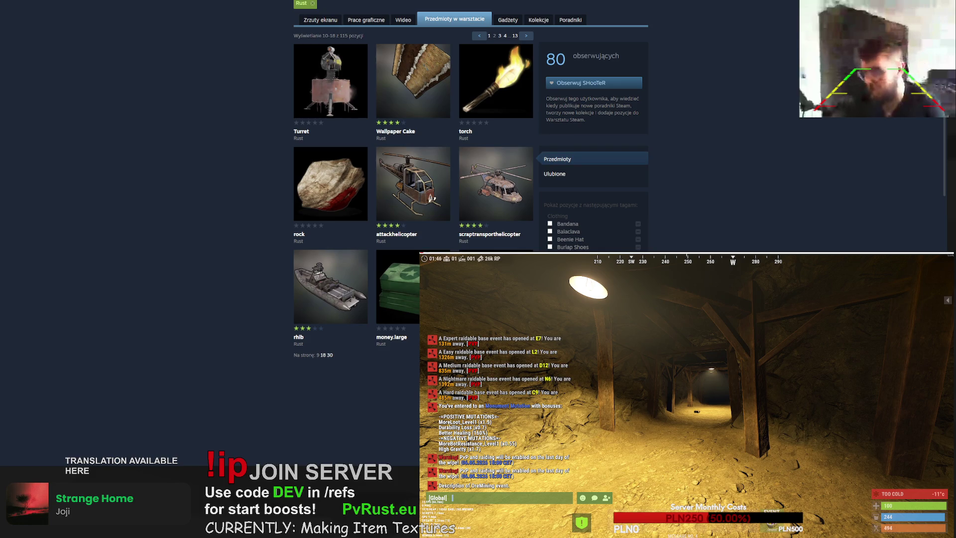
click(526, 35)
scroll(525, 35, down, 2)
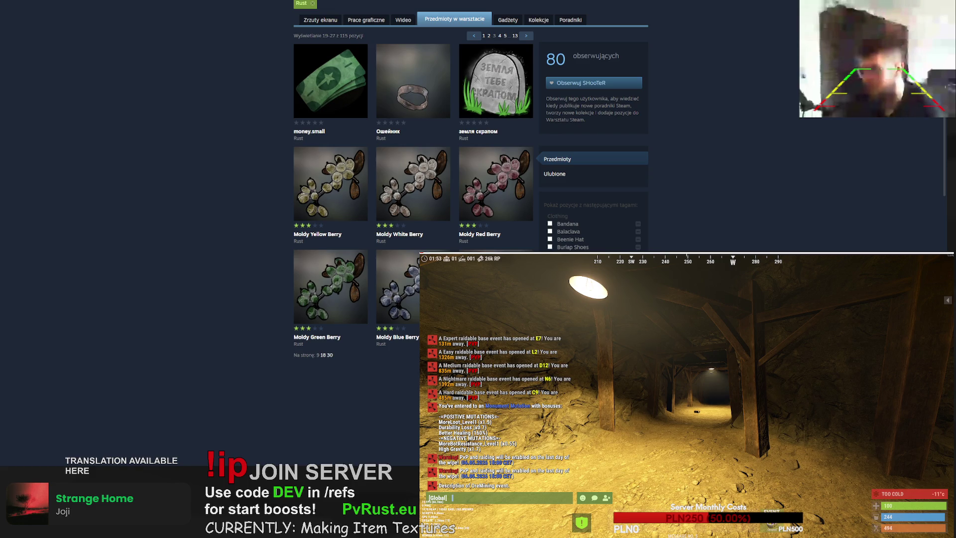
click(525, 36)
scroll(525, 36, down, 2)
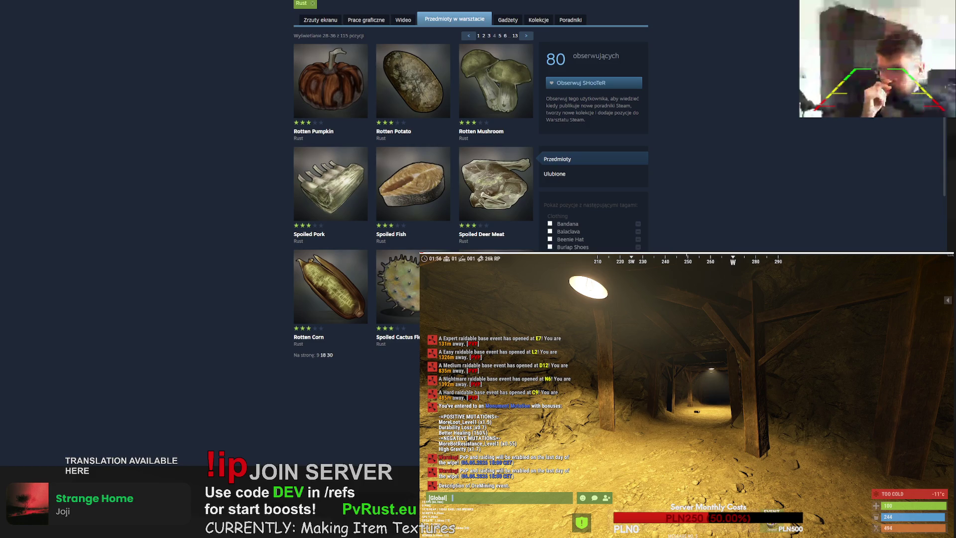
click(478, 35)
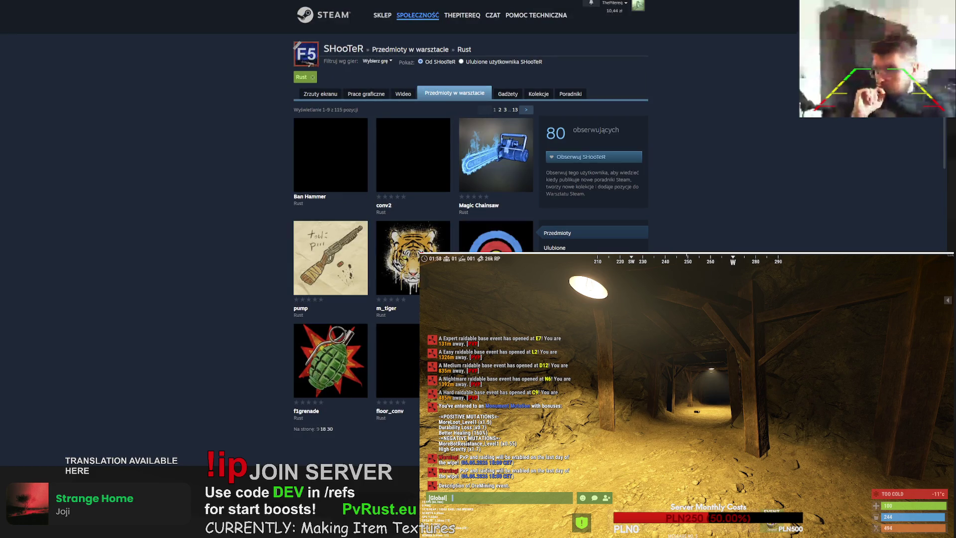
click(492, 248)
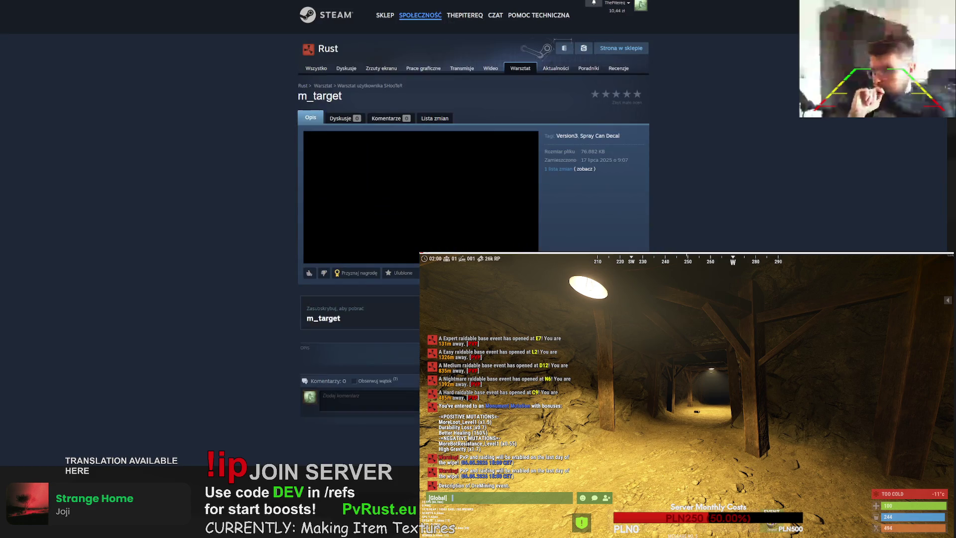
key(alt+Left)
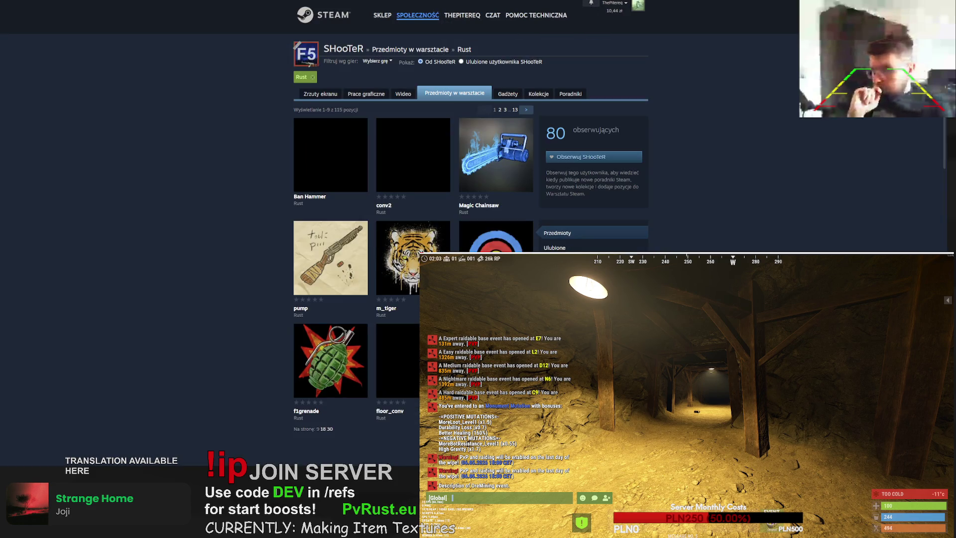
key(alt+Left)
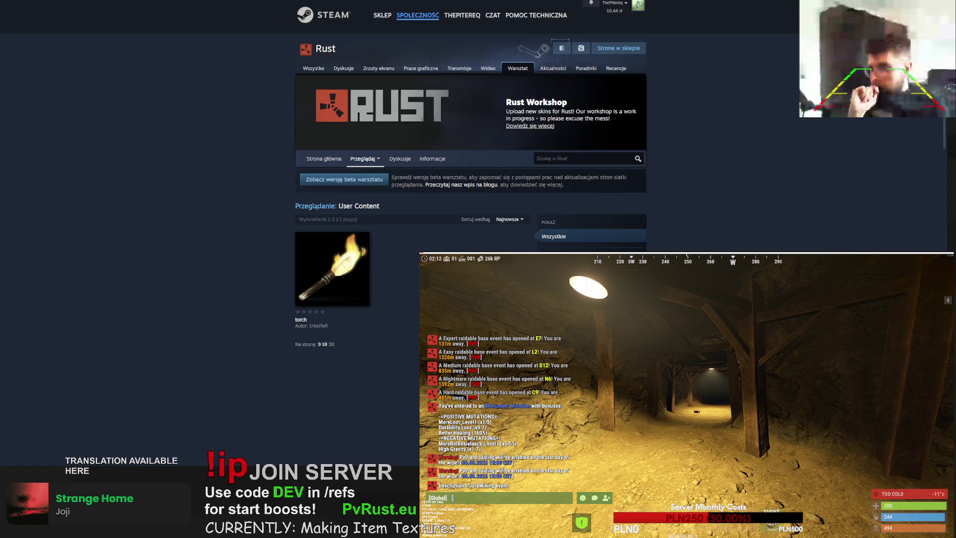
key(ctrl+l)
key(BackSpace)
key(BackSpace)
key(BackSpace)
- Search the Rust Workshop for wallpaper items and scroll through the results
text(aper)
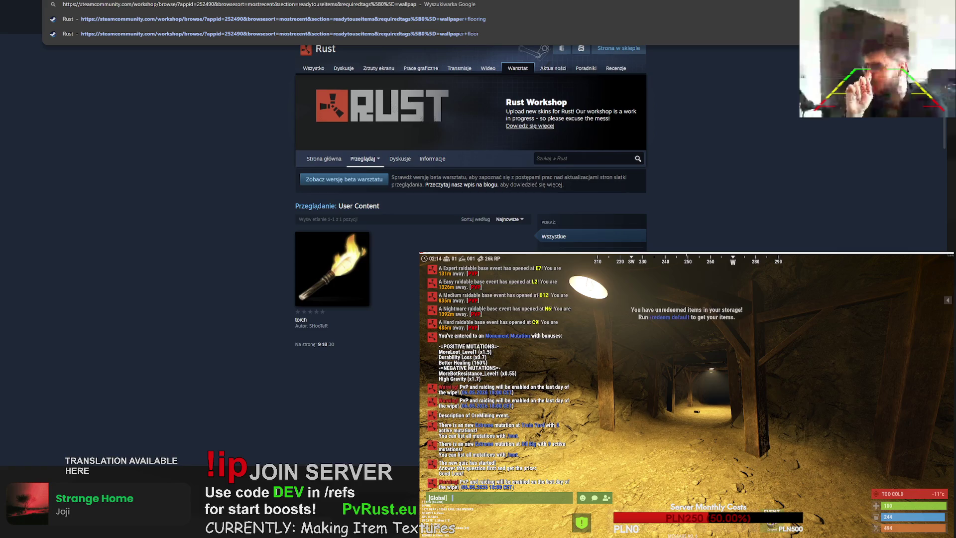
key(Return)
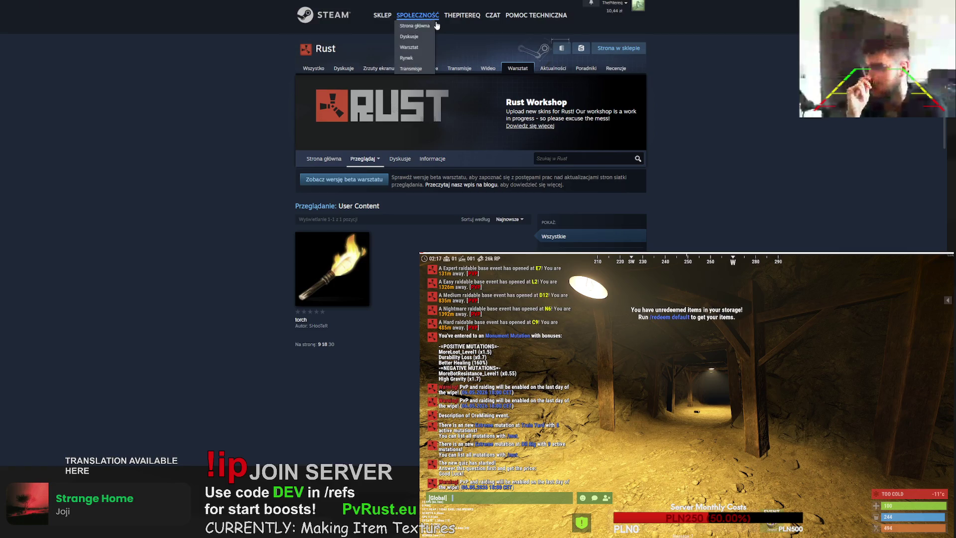
scroll(464, 242, down, 5)
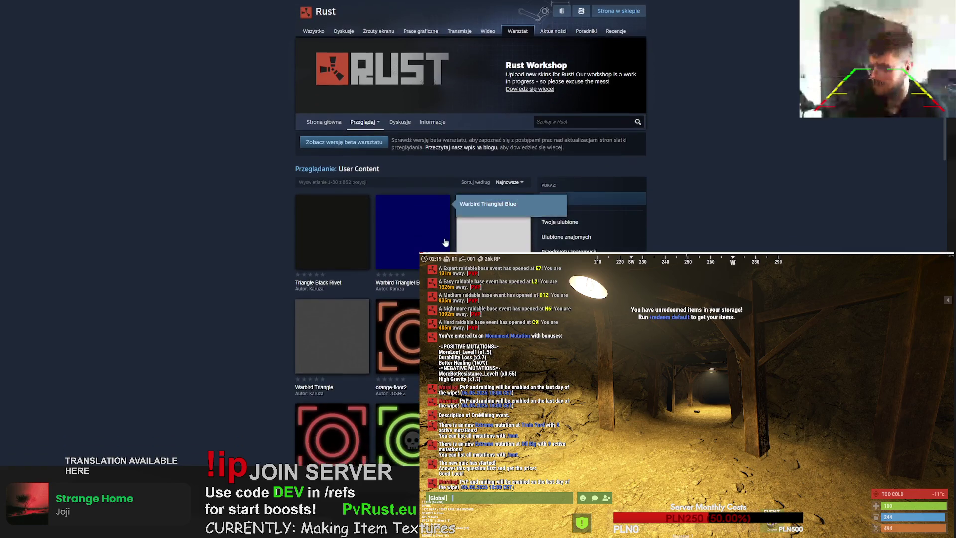
scroll(464, 241, down, 10)
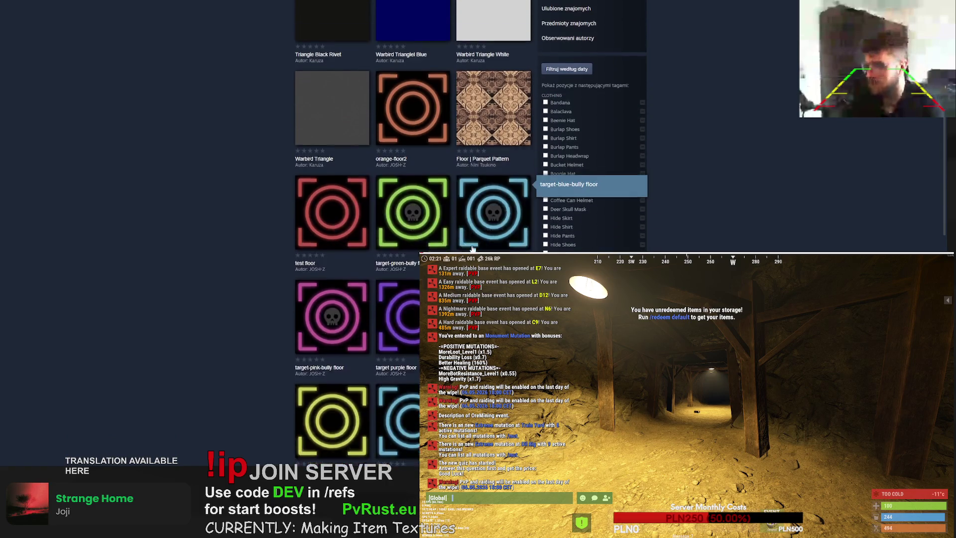
scroll(476, 209, down, 6)
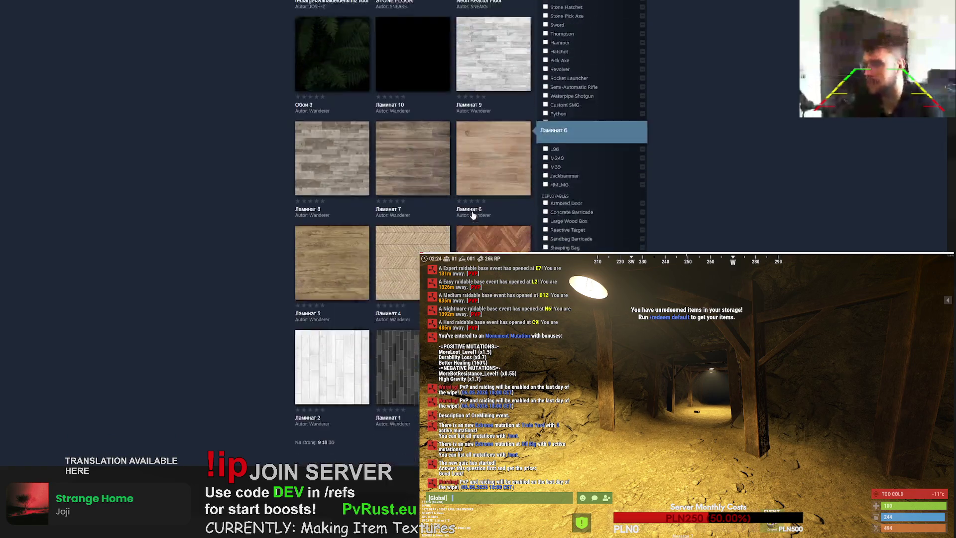
scroll(476, 209, up, 6)
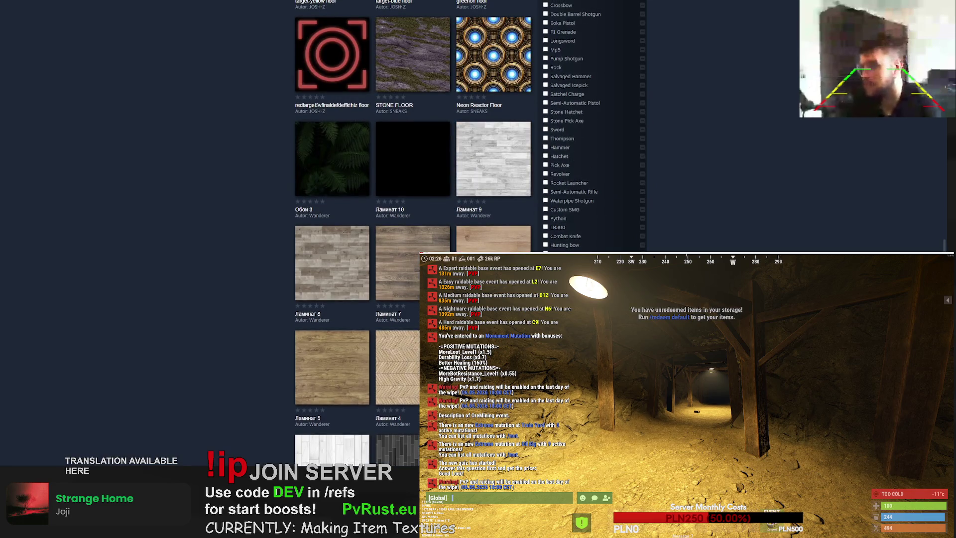
- Refine the search to ceiling skins and browse the results and item descriptions
key(ctrl+l)
text(ceiling)
key(Return)
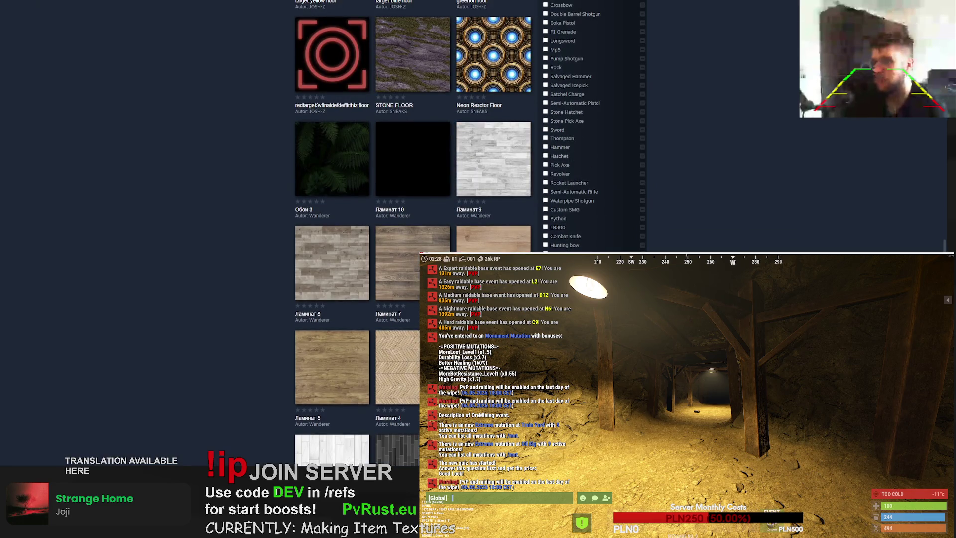
scroll(450, 232, down, 10)
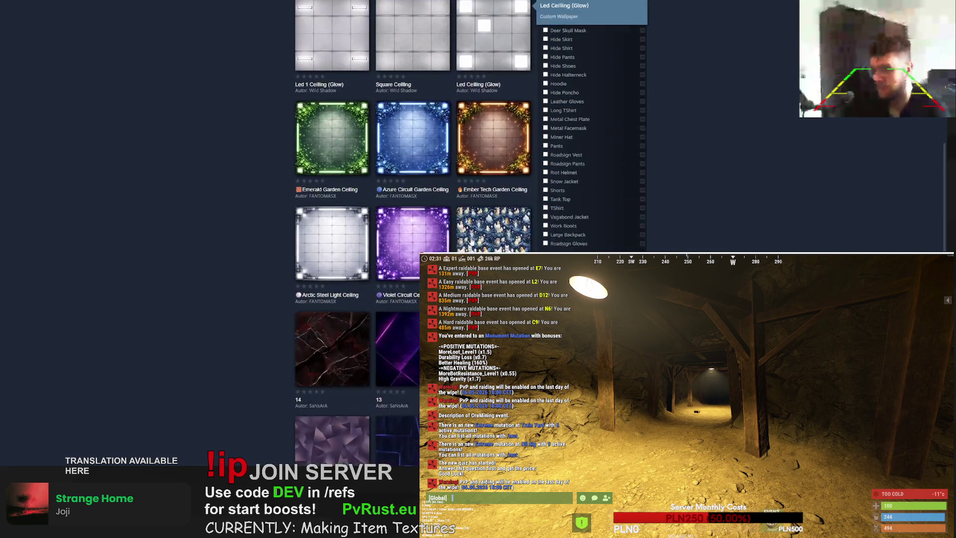
scroll(450, 232, down, 5)
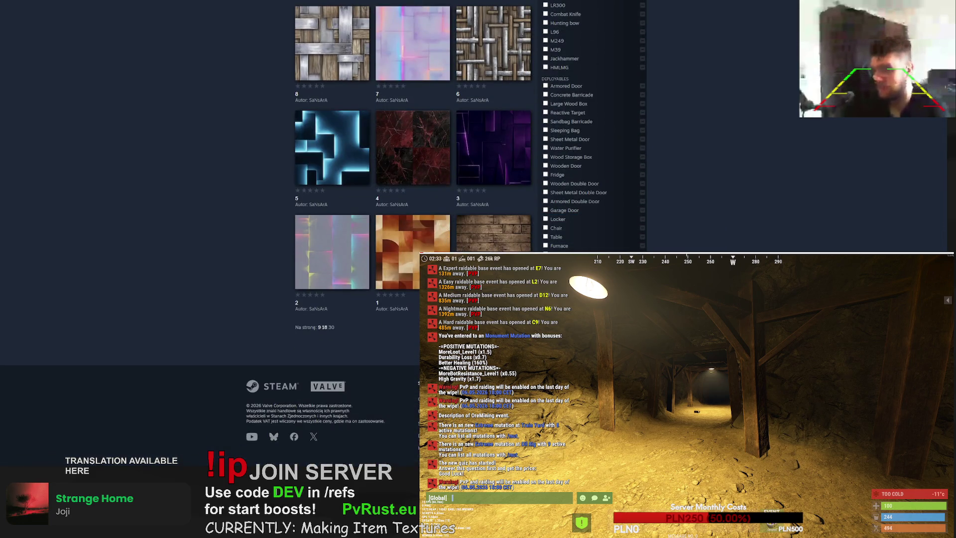
scroll(414, 150, up, 10)
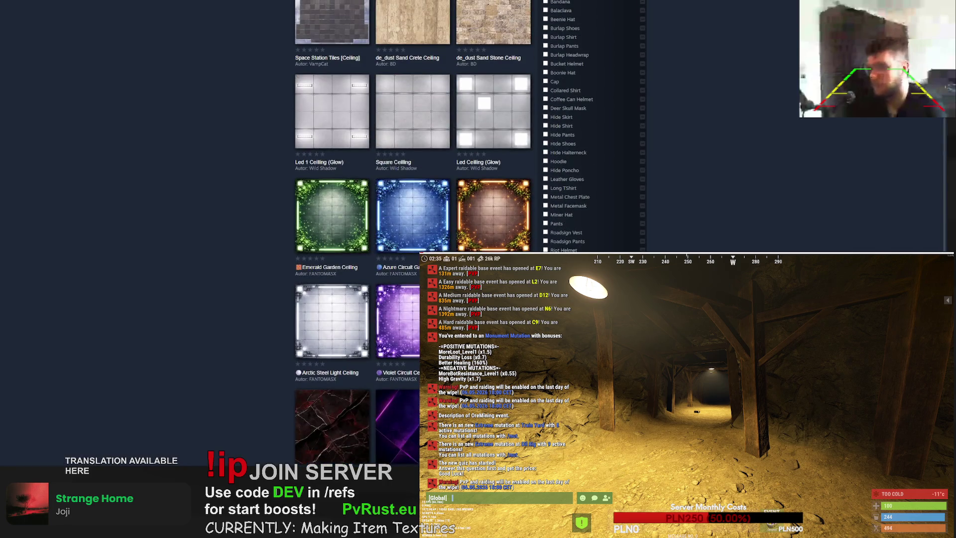
mouse_move(507, 226)
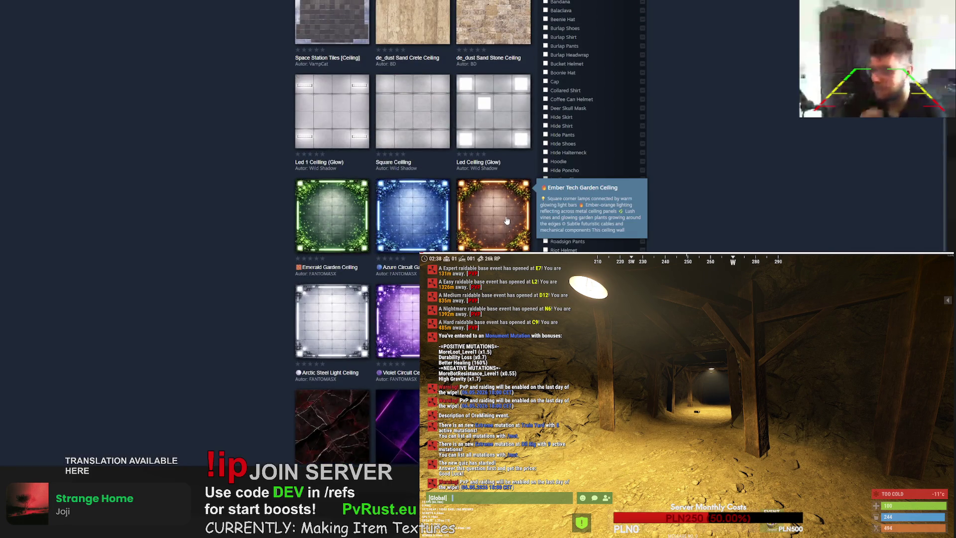
scroll(501, 211, down, 8)
scroll(501, 210, down, 3)
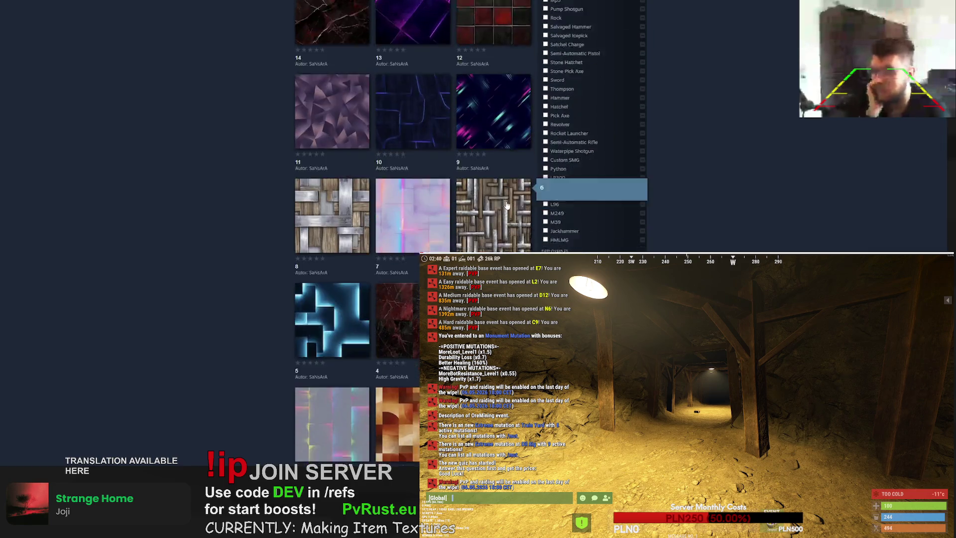
- Show 30 ceiling skin results per page and scroll through the grid
mouse_move(479, 99)
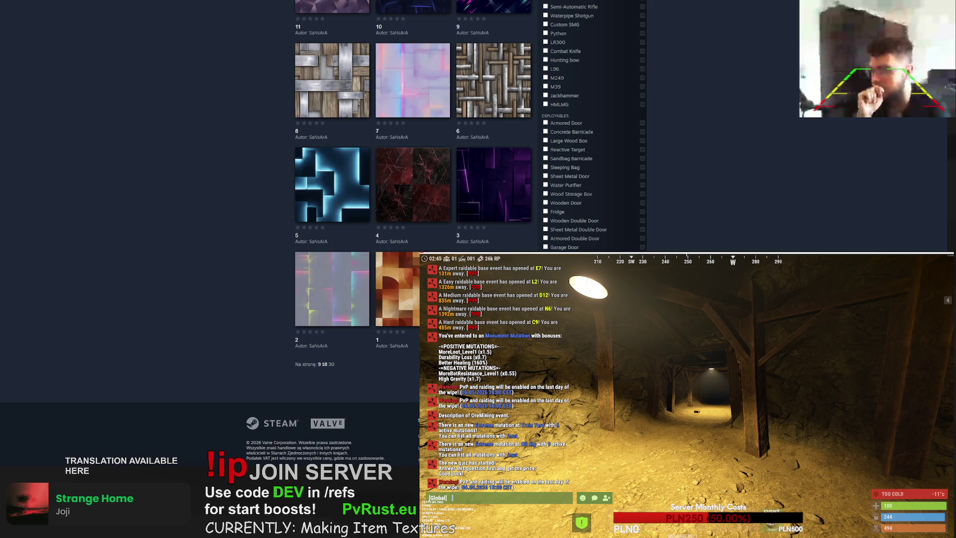
click(331, 364)
scroll(394, 267, down, 10)
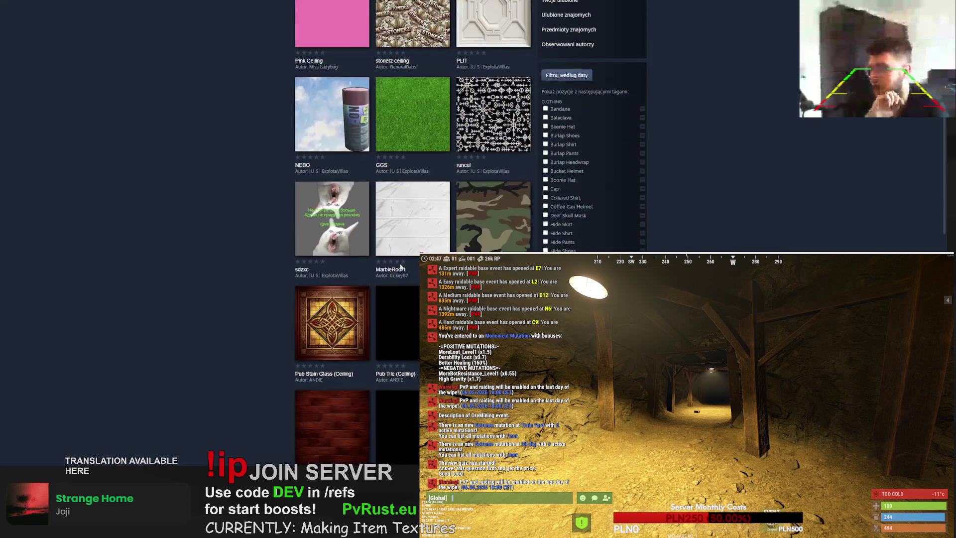
scroll(394, 267, up, 2)
scroll(394, 266, down, 5)
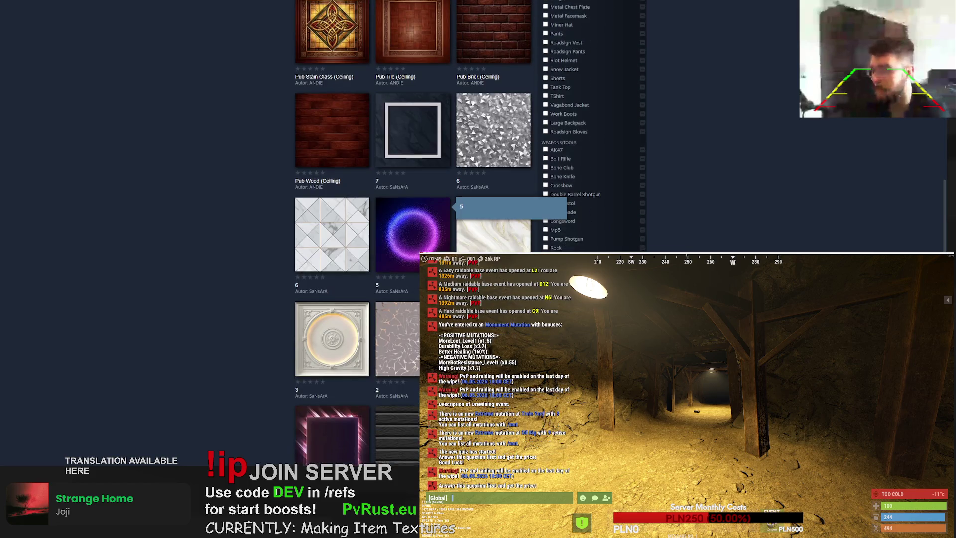
scroll(394, 266, up, 5)
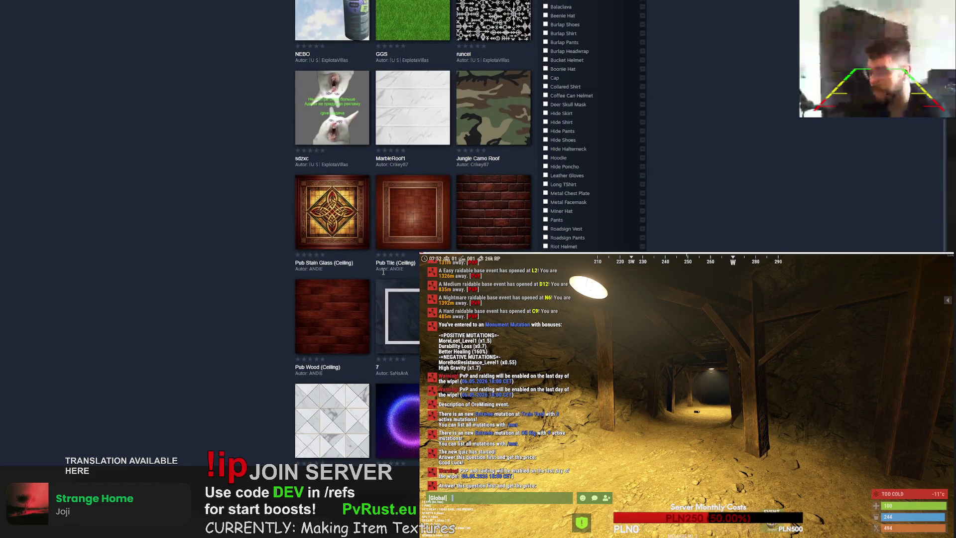
scroll(383, 271, down, 10)
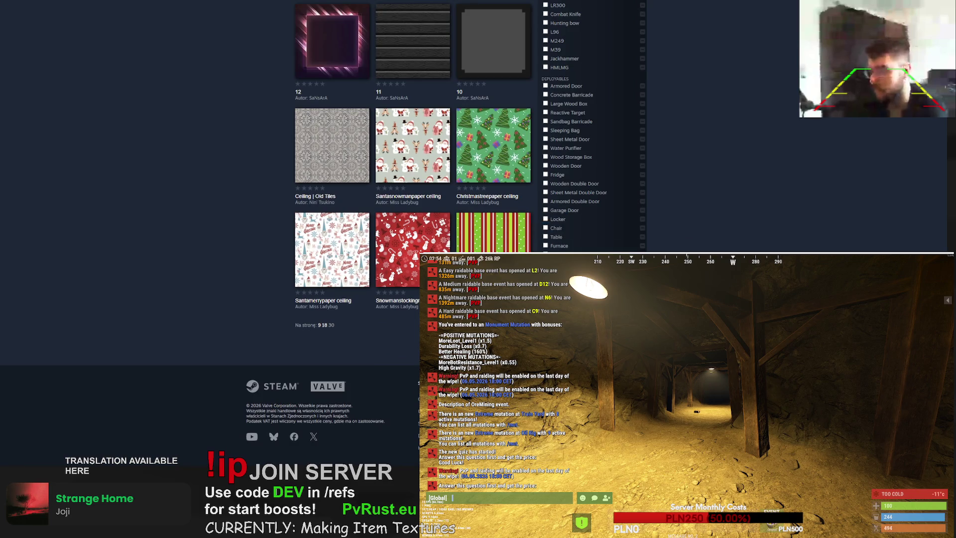
- Go back twice to the Rust Workshop browse page, then return to the Meshy tab
key(alt+Left)
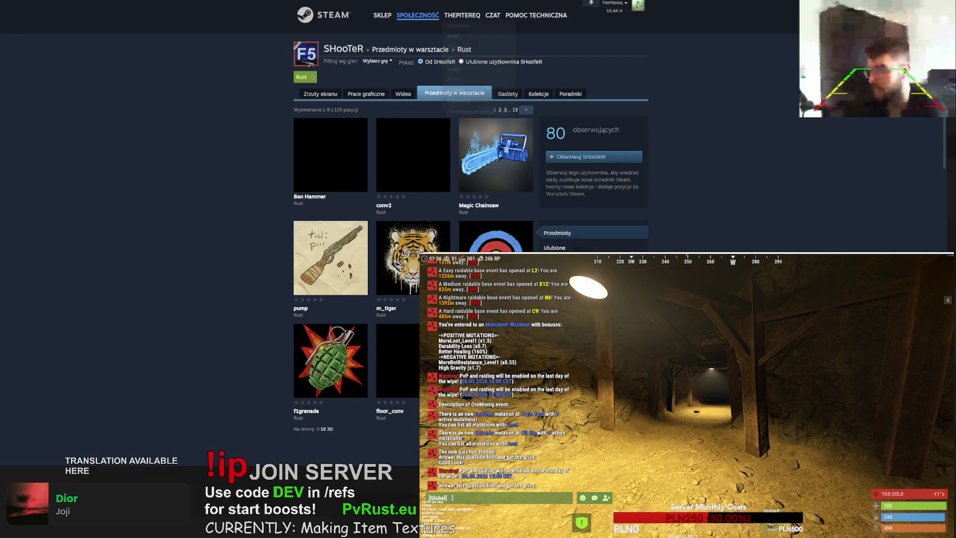
key(alt+Left)
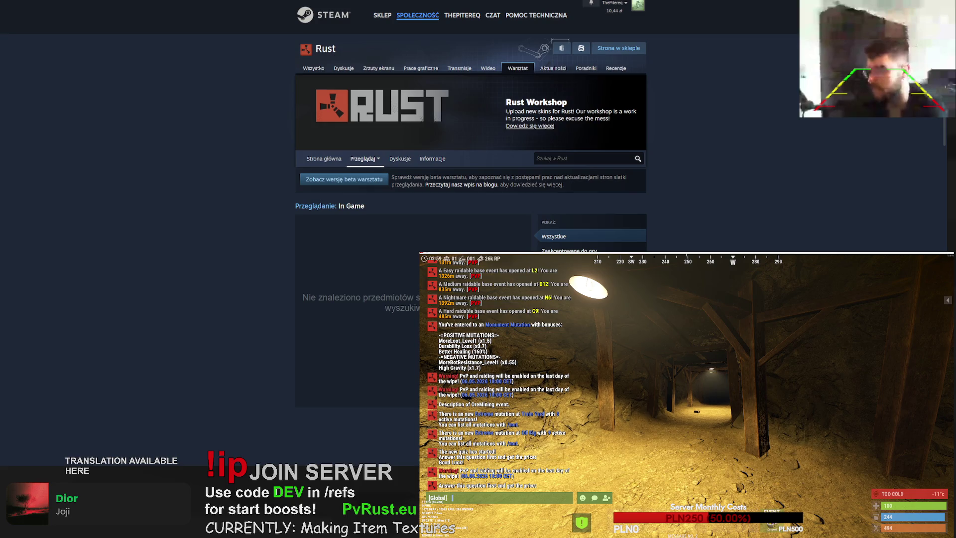
key(ctrl+Tab)
key(ctrl+Tab)
key(ctrl+Tab)
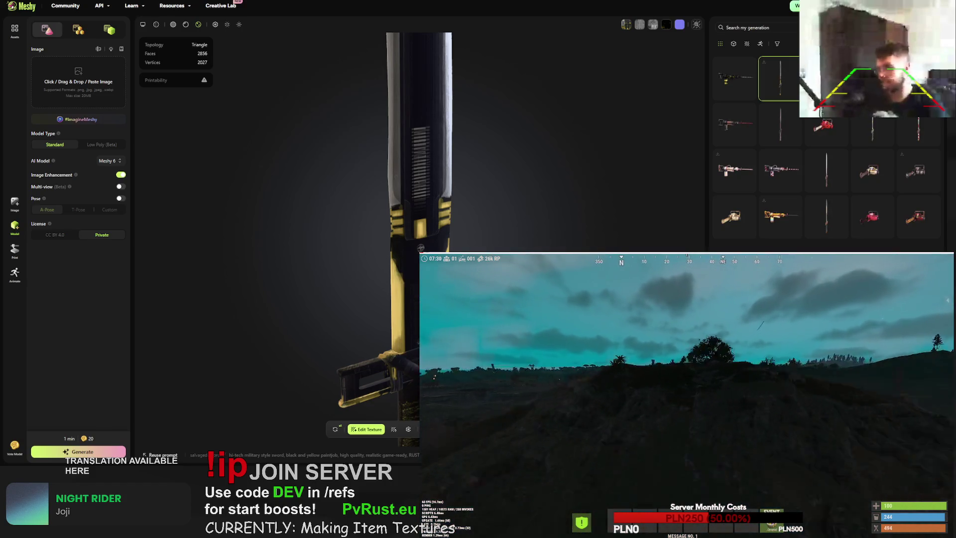
- Toggle the game console with F1, then bring up RustWorkshopManager.cs in the code editor
key(F1)
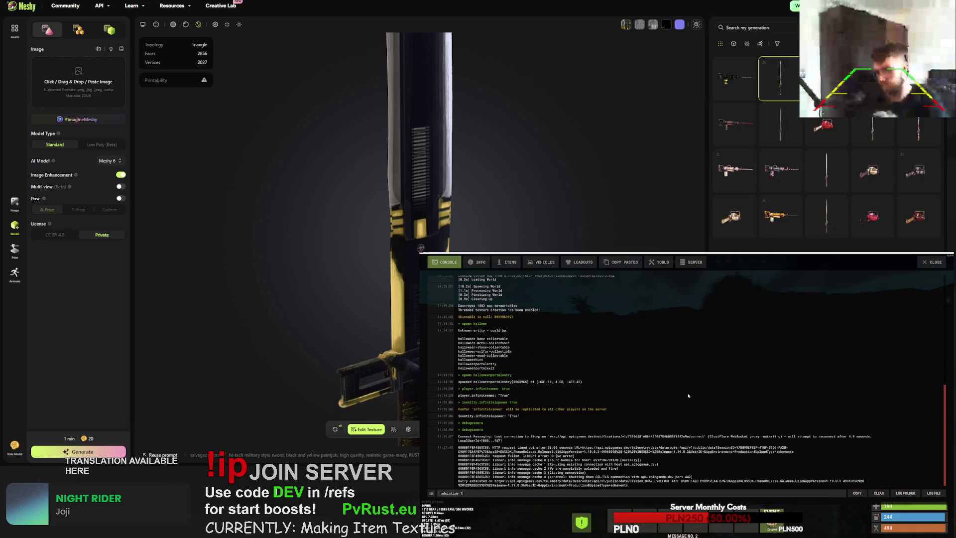
key(F1)
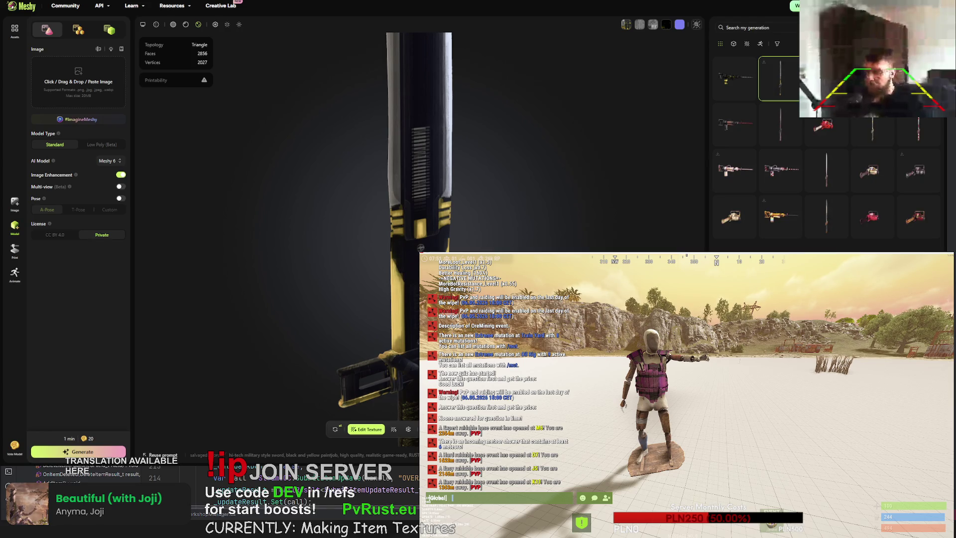
key(alt+Tab)
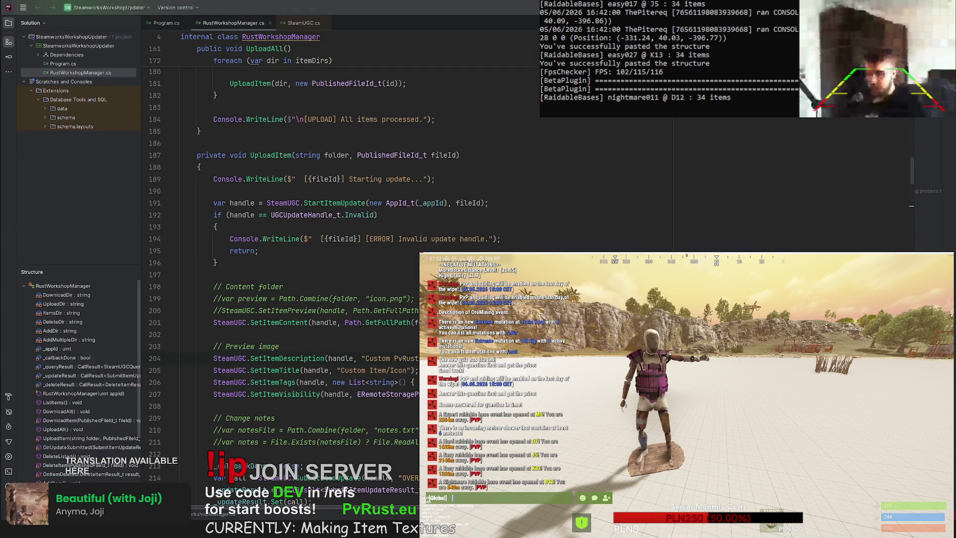